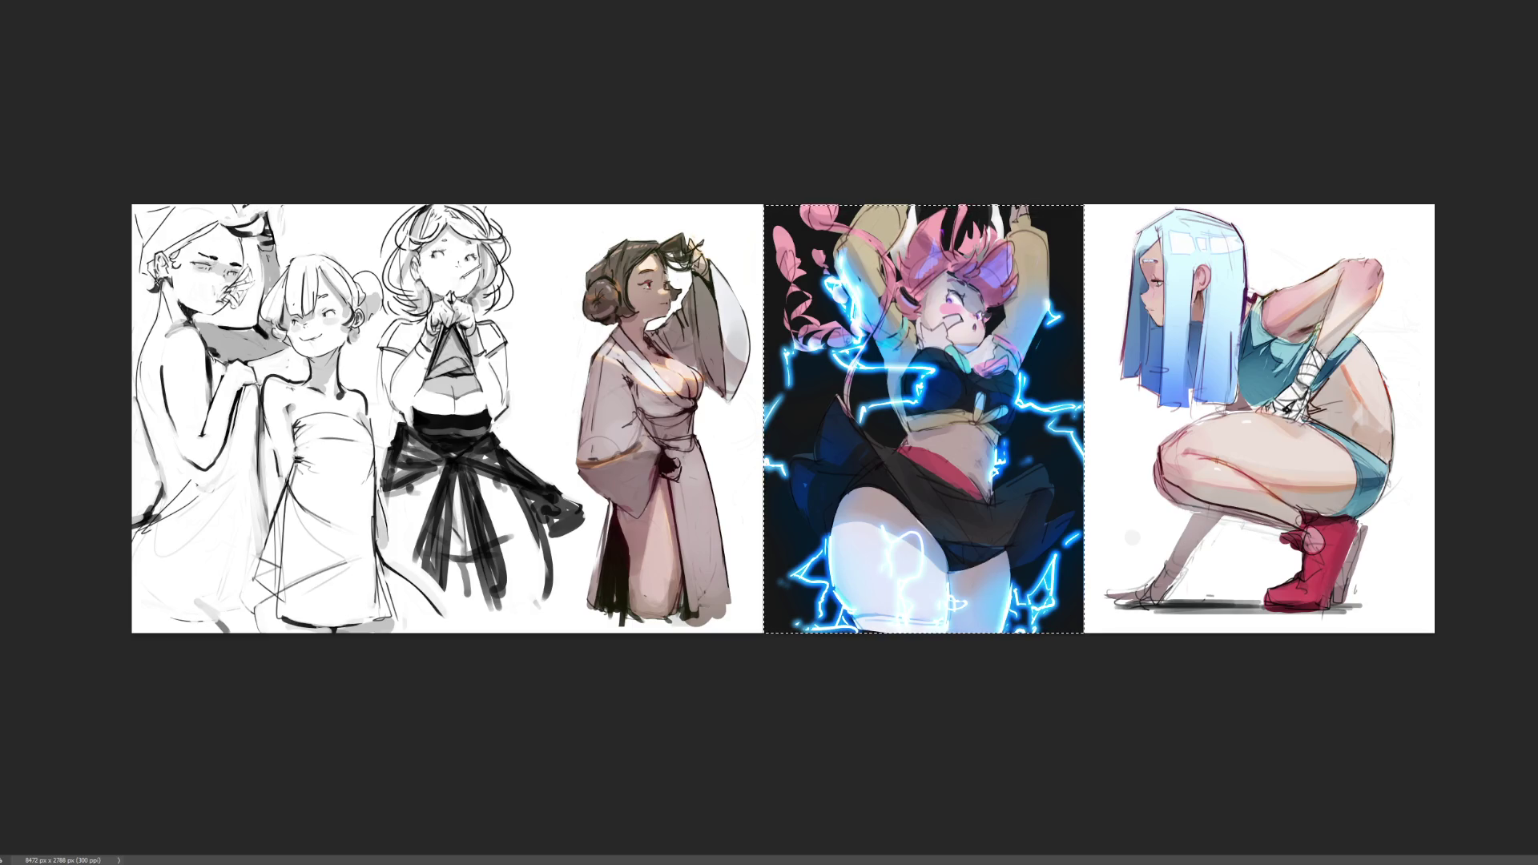
- Clear the selection and paint dark shading over the lightning girl's belly, waistband and skirt
key("ctrl+plus")
key("ctrl+plus")
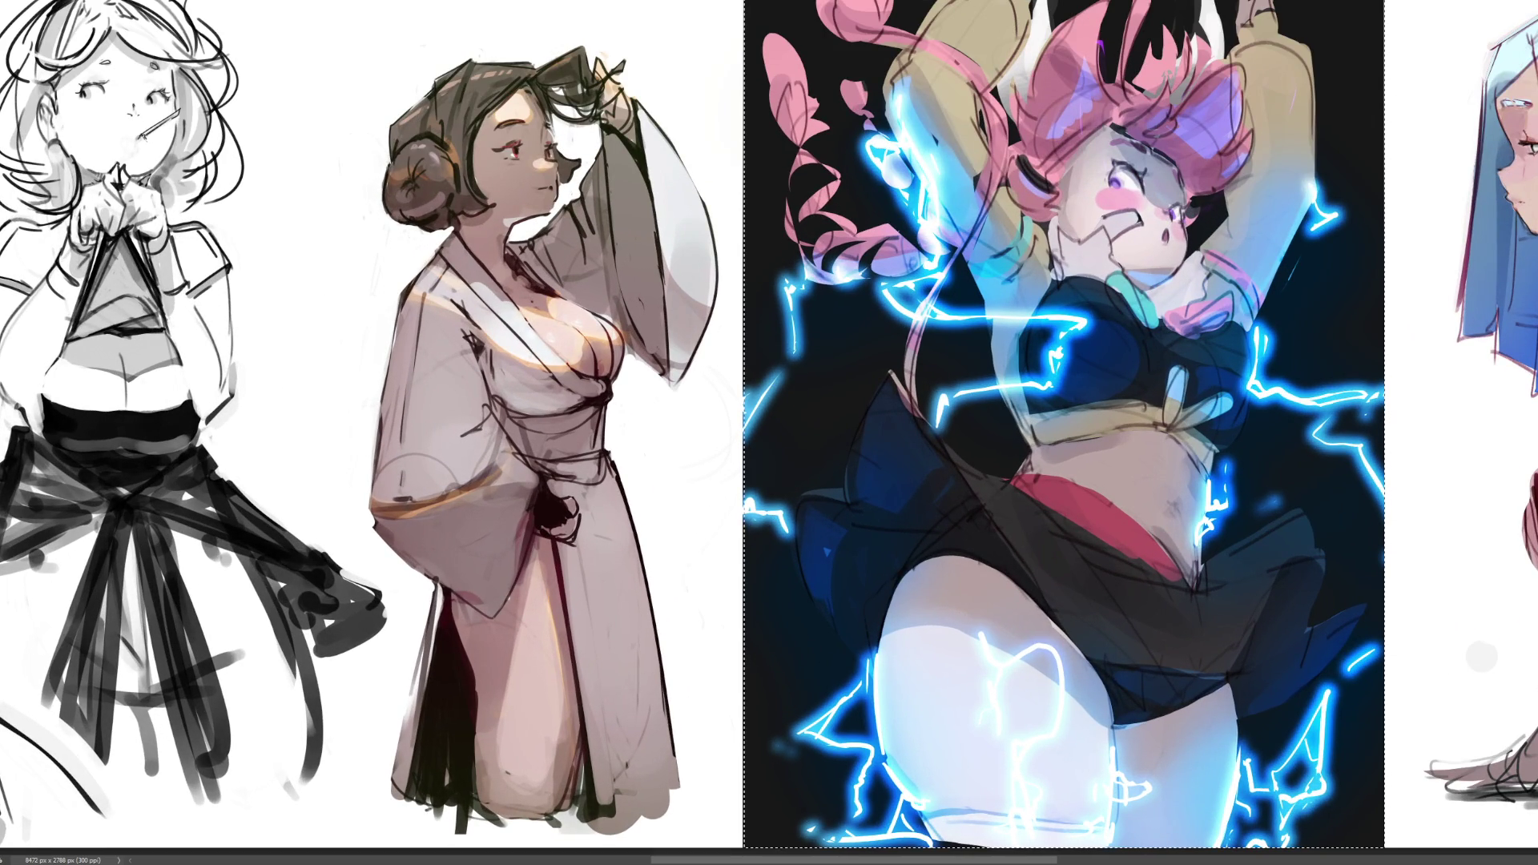
scroll(770, 428, "right", 5)
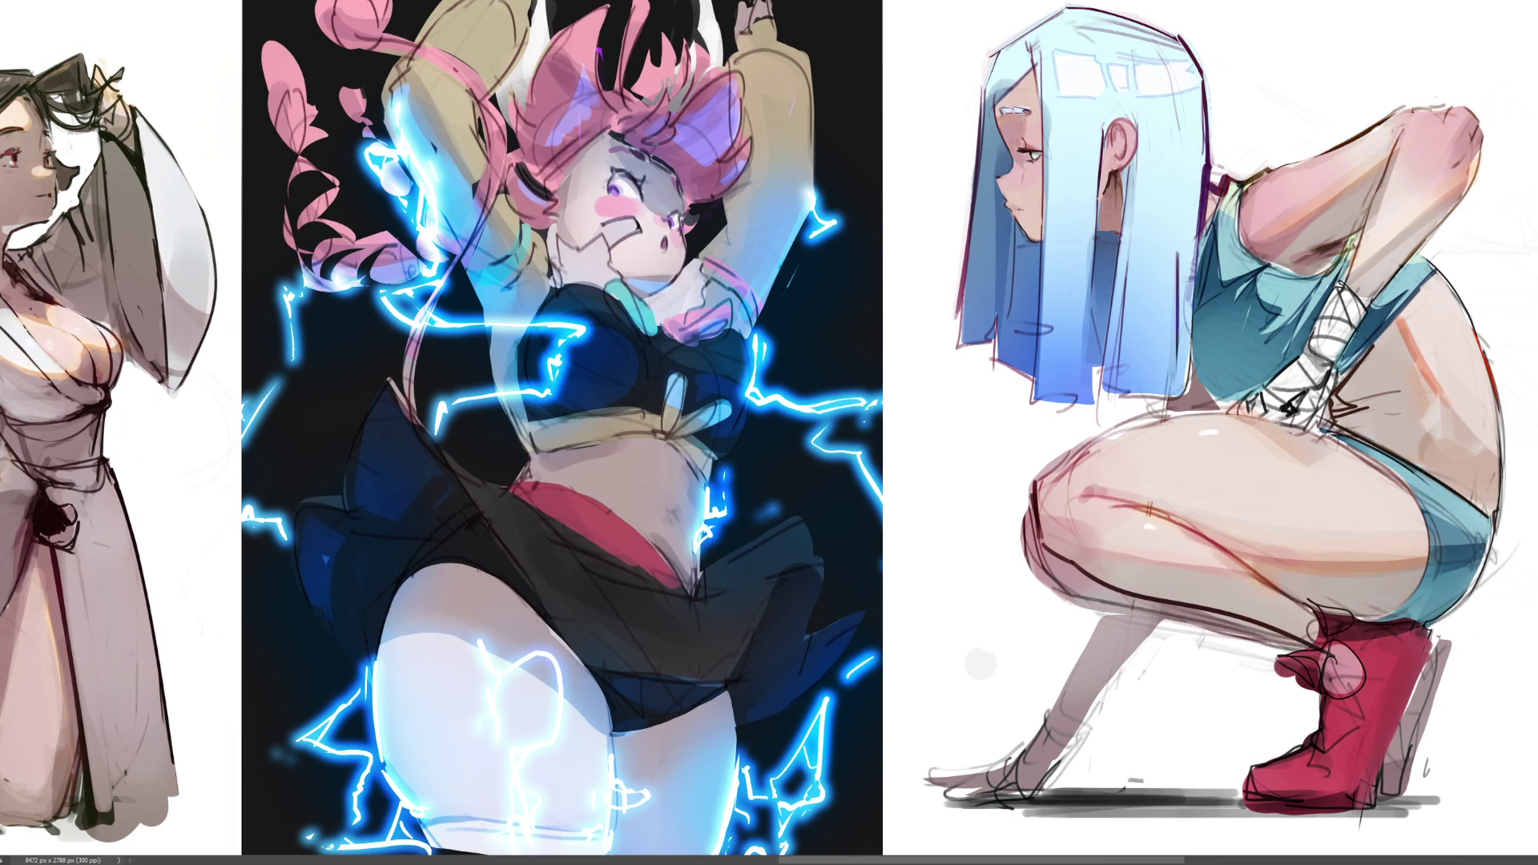
scroll(770, 433, "left", 10)
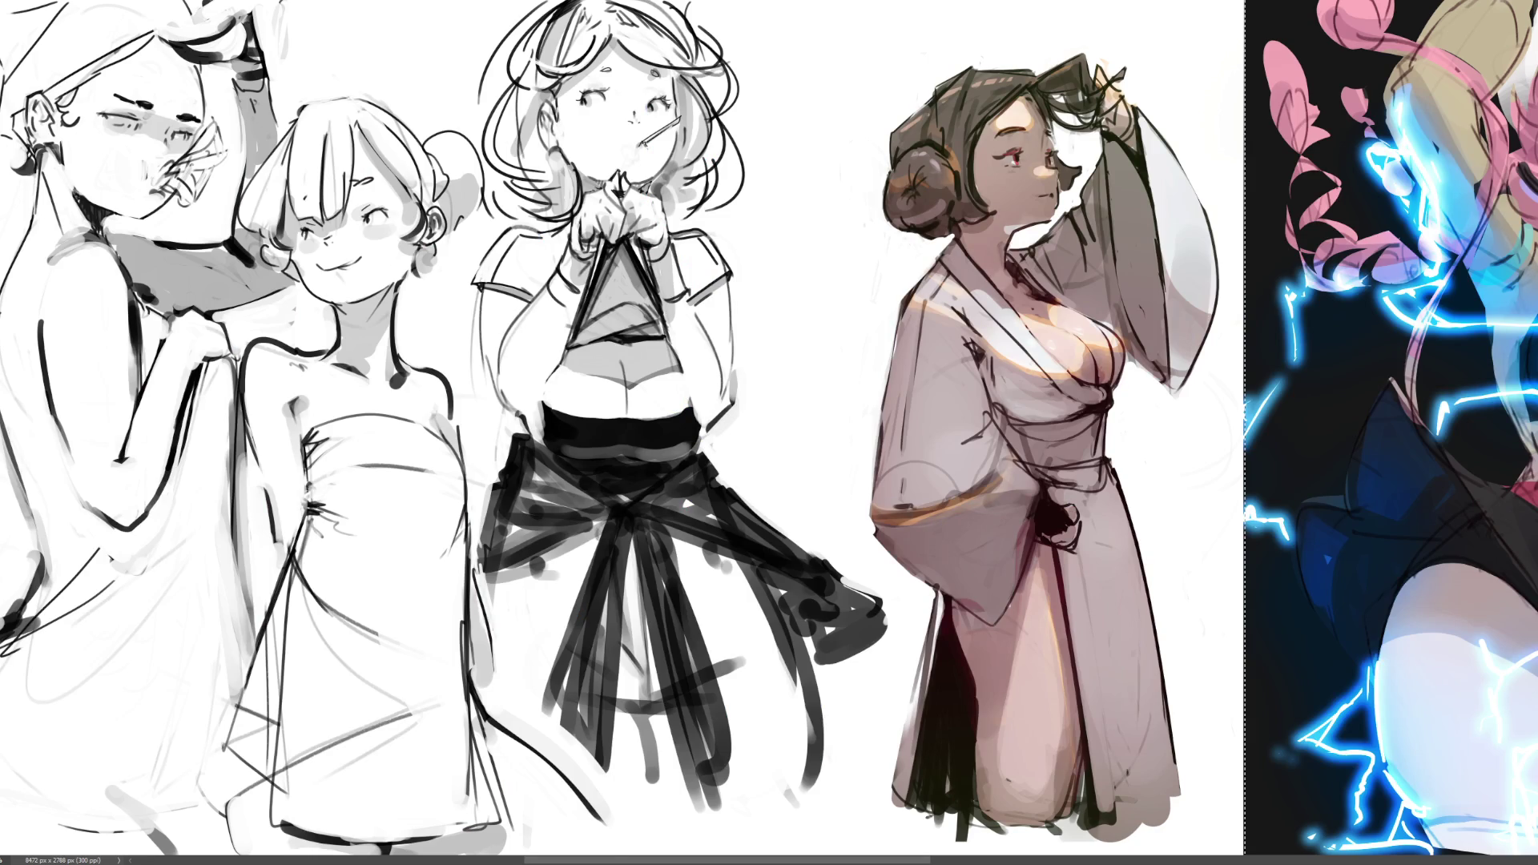
scroll(769, 432, "right", 5)
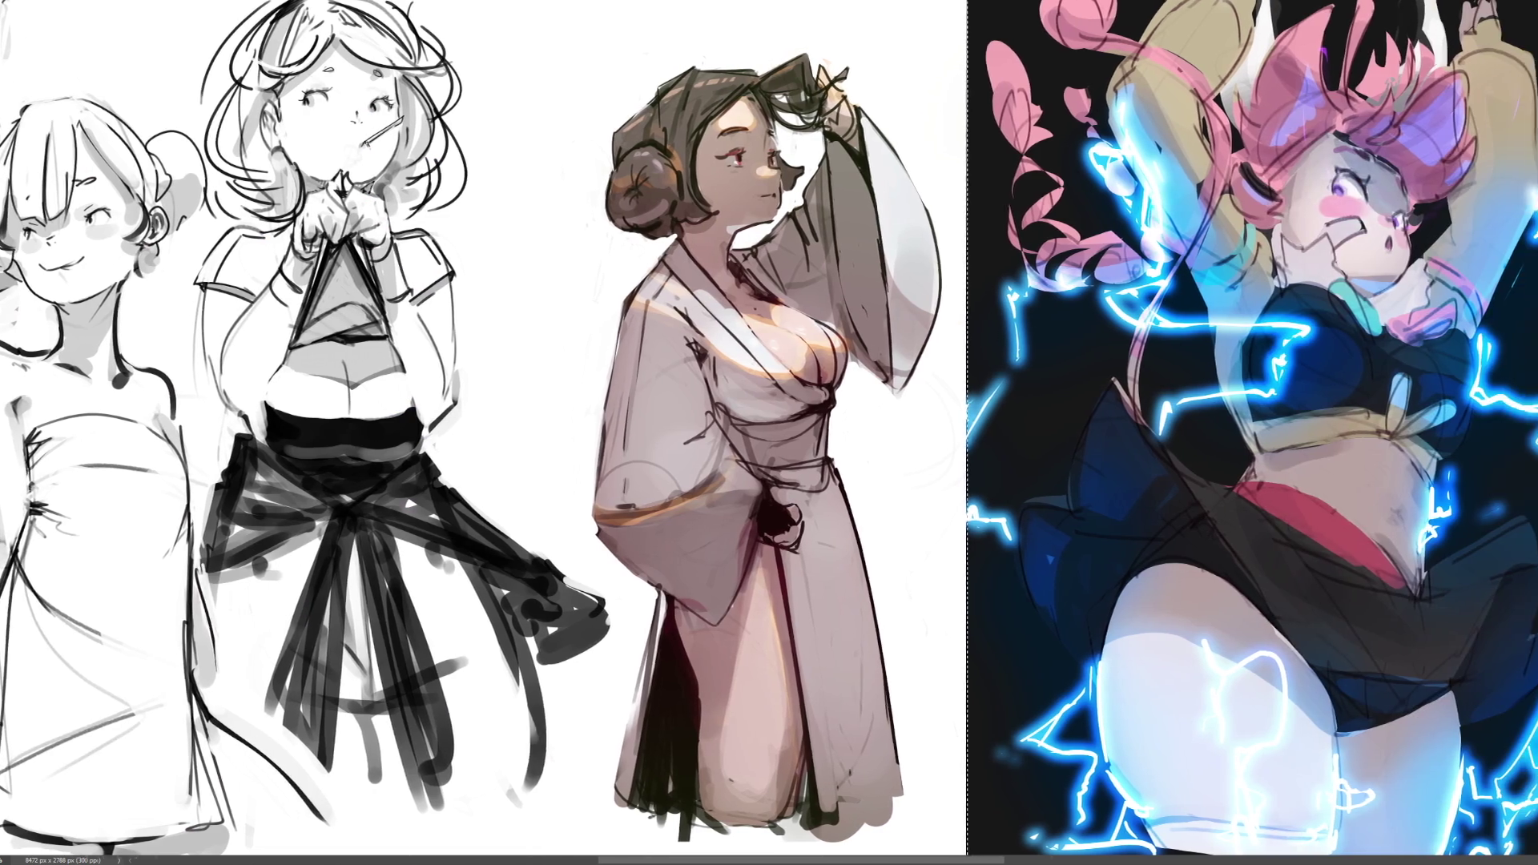
scroll(769, 433, "right", 1)
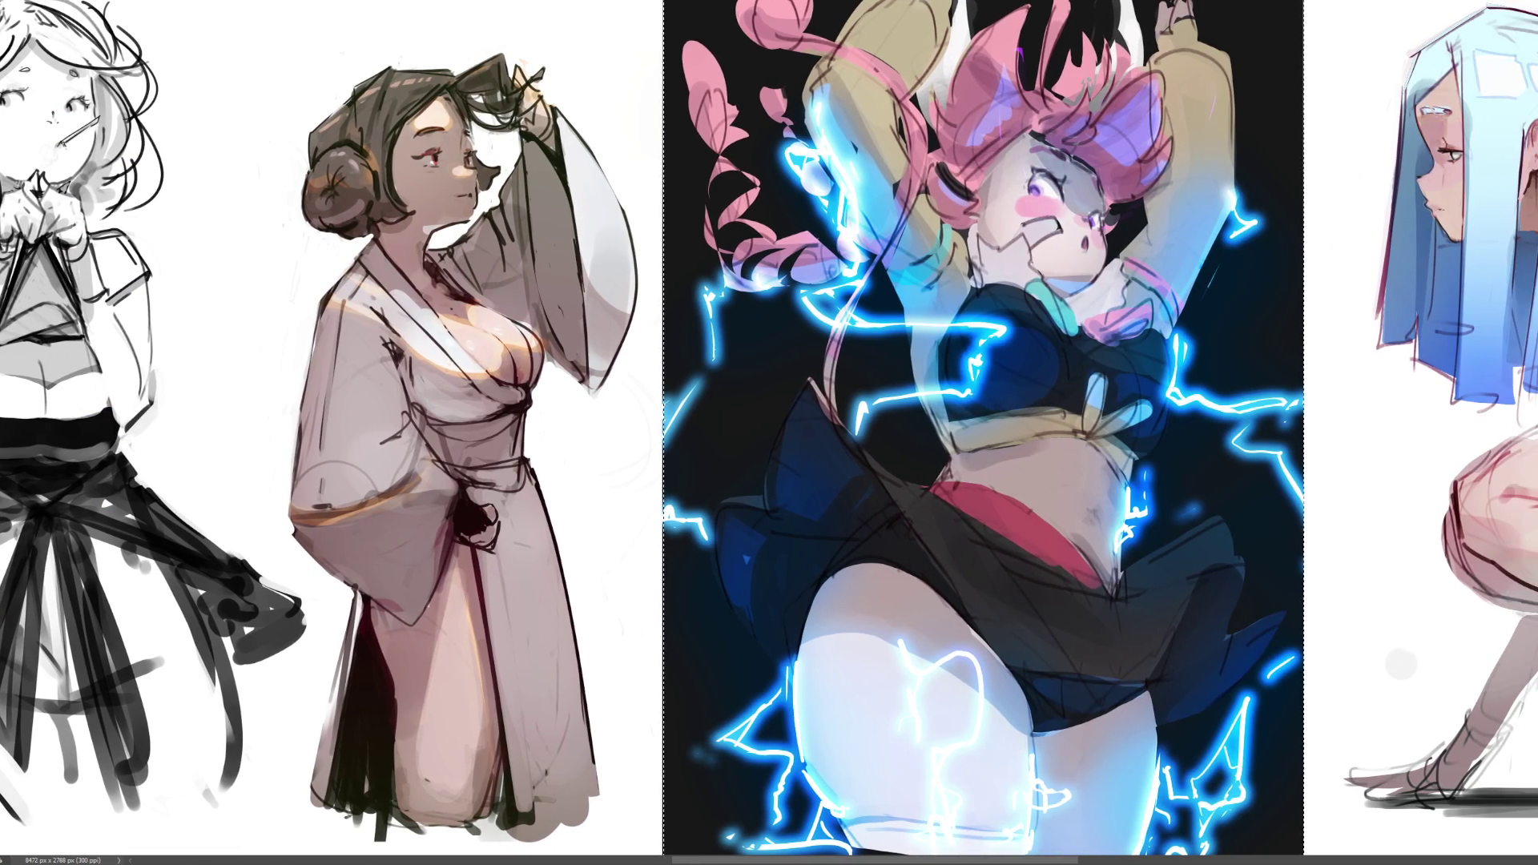
scroll(781, 493, "down", 2)
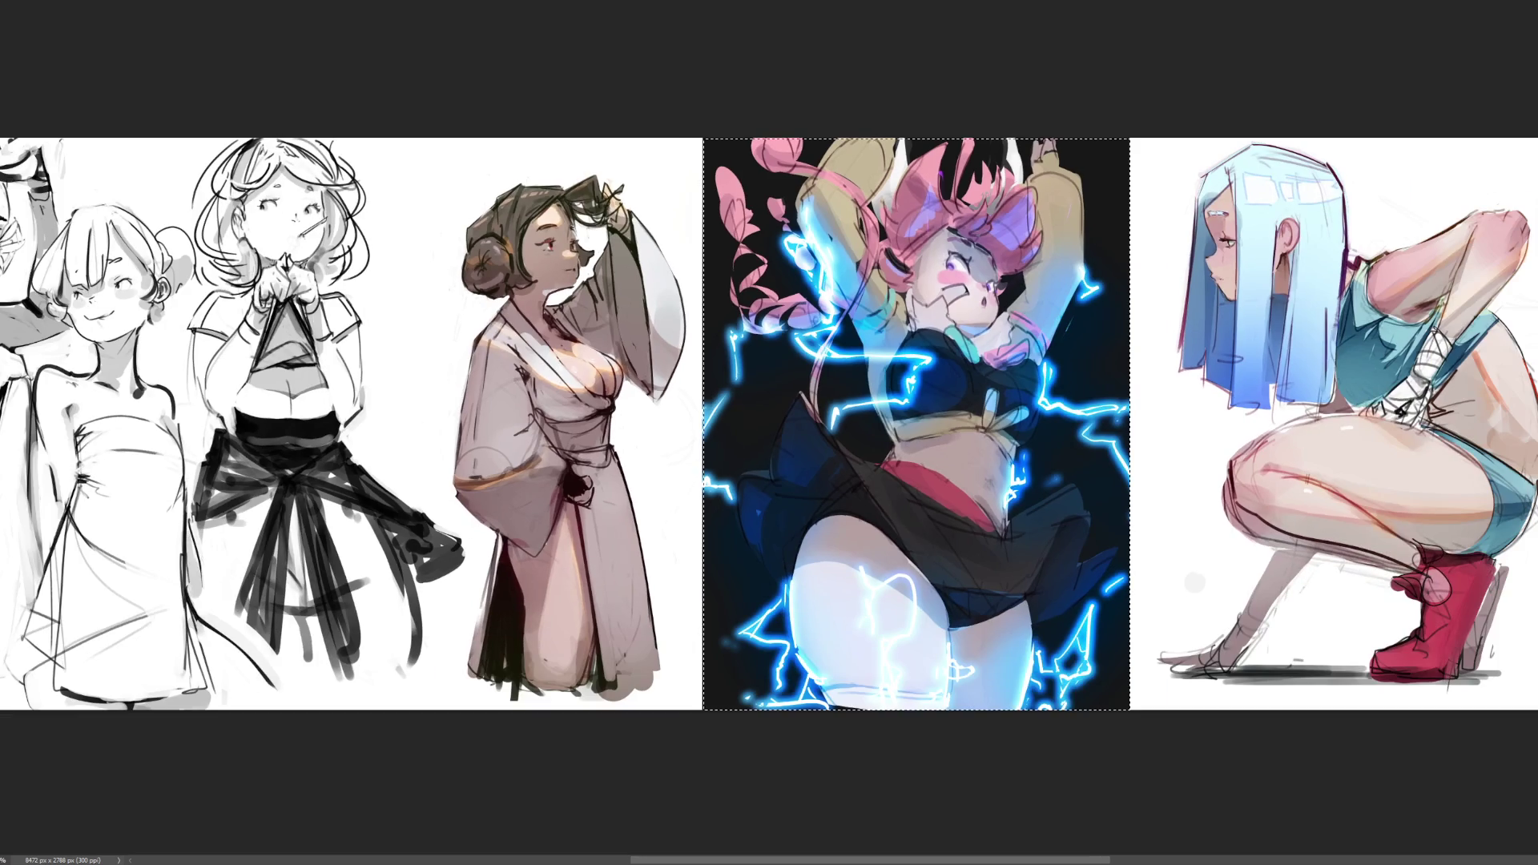
scroll(947, 404, "down", 2)
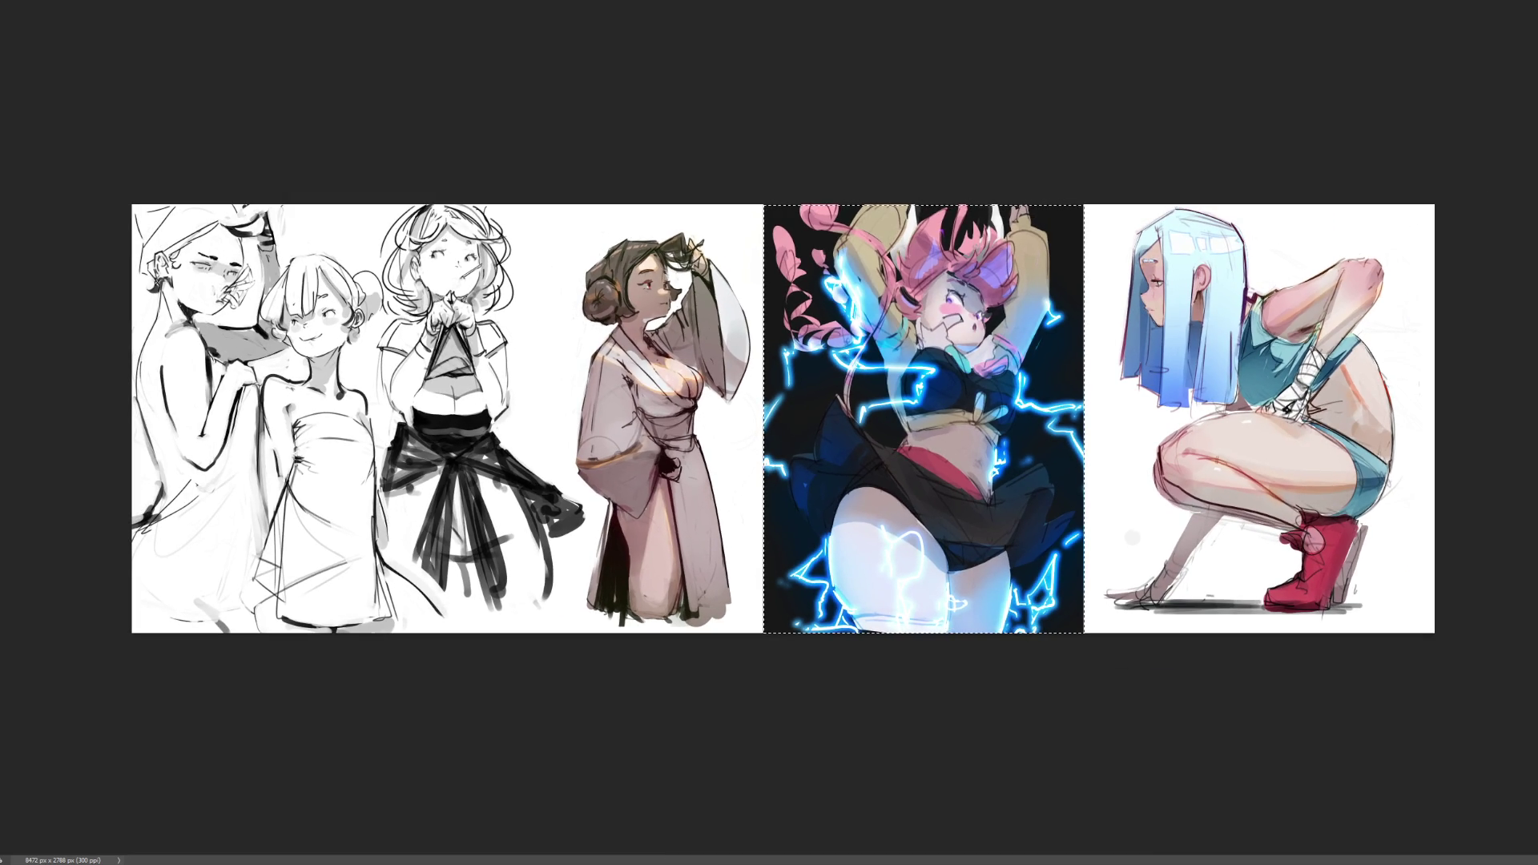
key("ctrl+d")
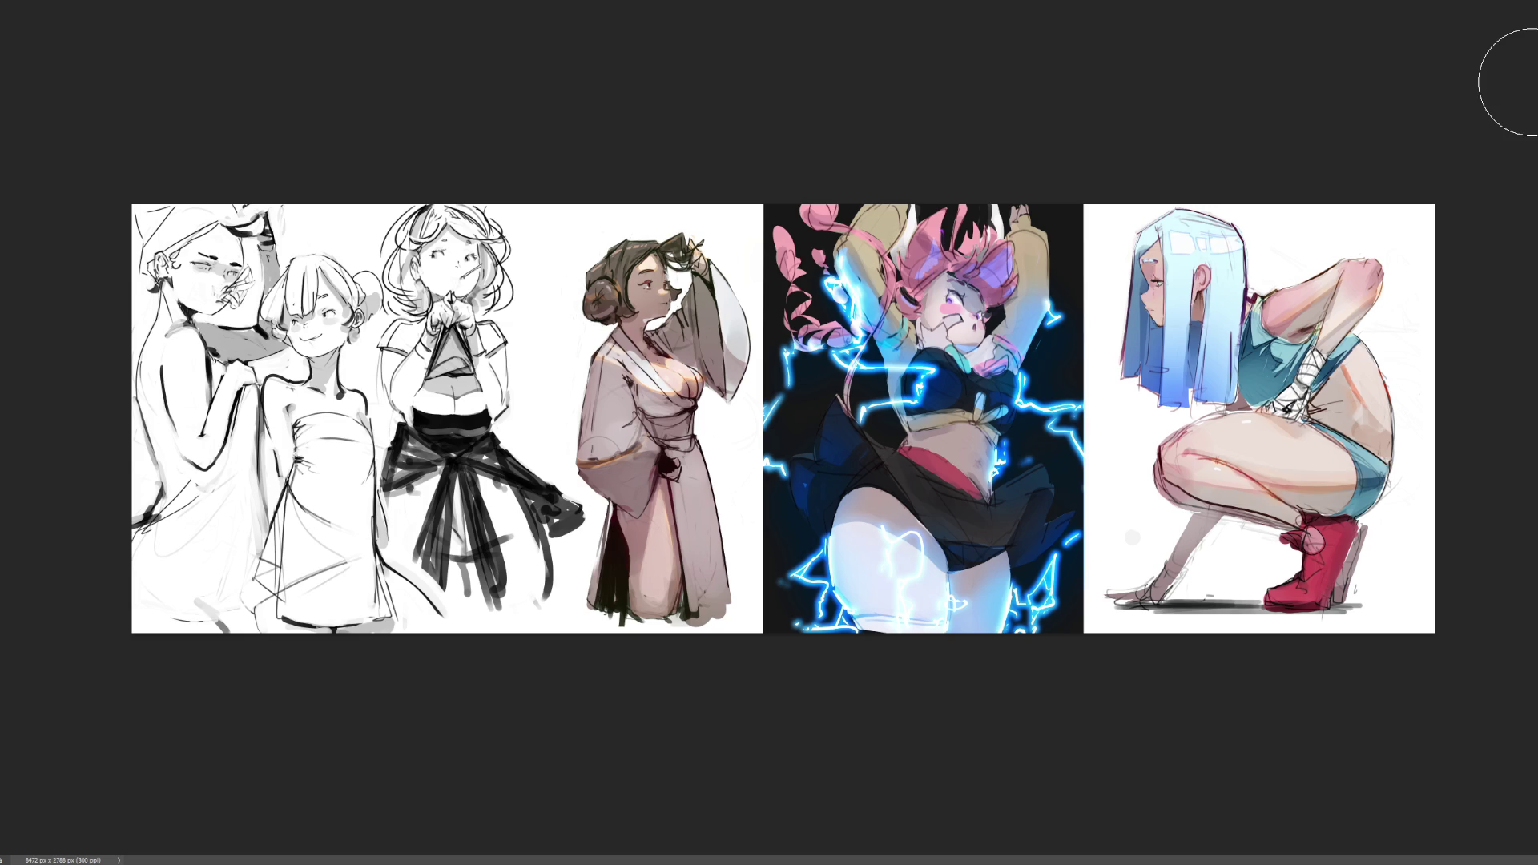
mouse_move(903, 555)
left_mouse_down()
mouse_move(852, 513)
mouse_move(936, 425)
left_mouse_up()
left_click_drag(858, 531, 931, 507)
- Zoom in and pan so the lightning girl sits centred between her neighbouring sketches
key("ctrl+plus")
key("ctrl+plus")
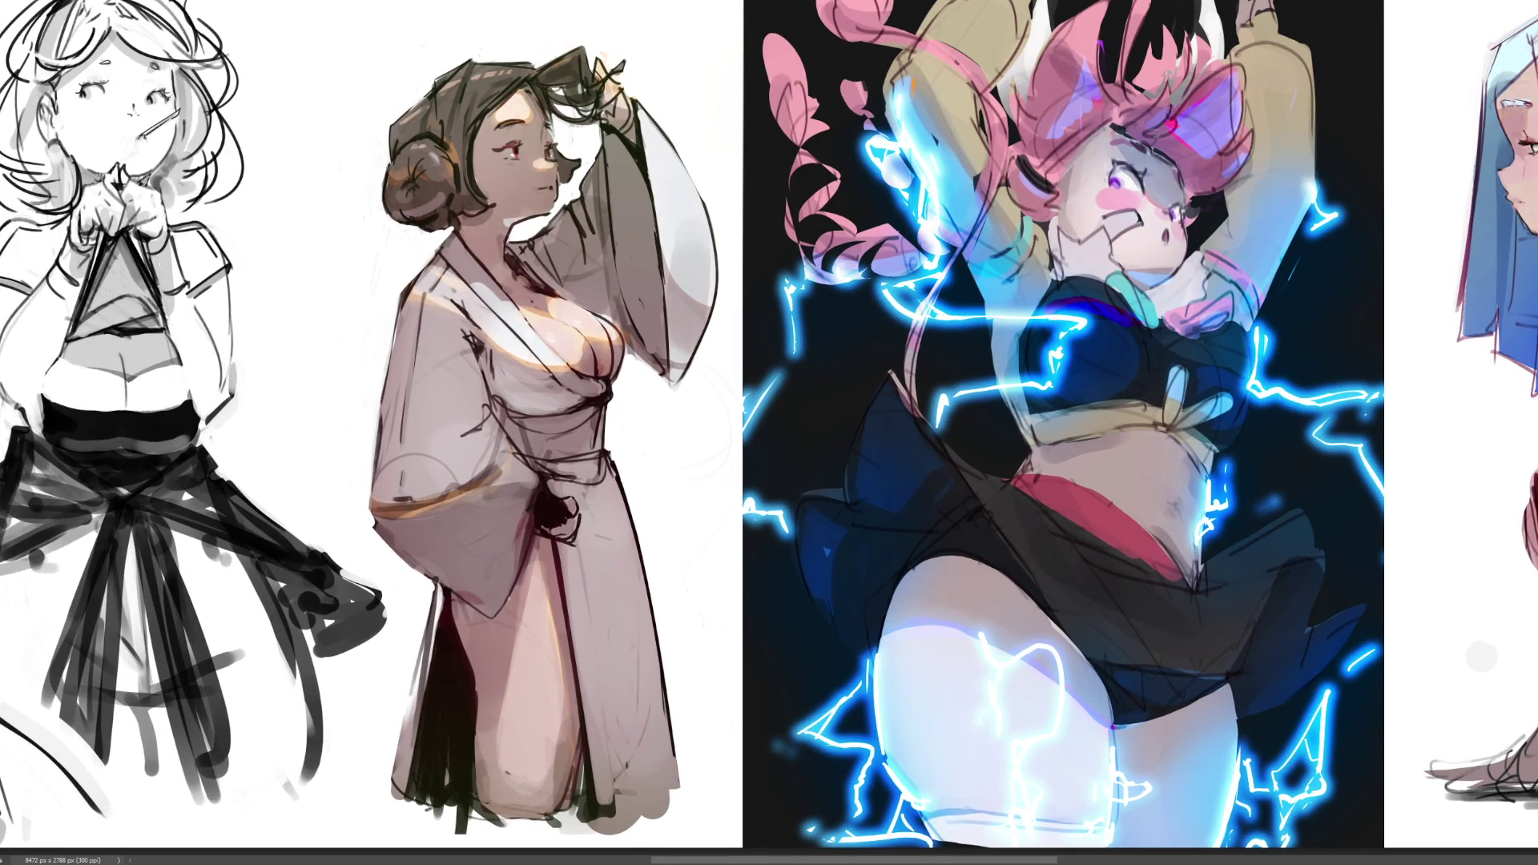
left_click_drag(769, 433, 590, 427)
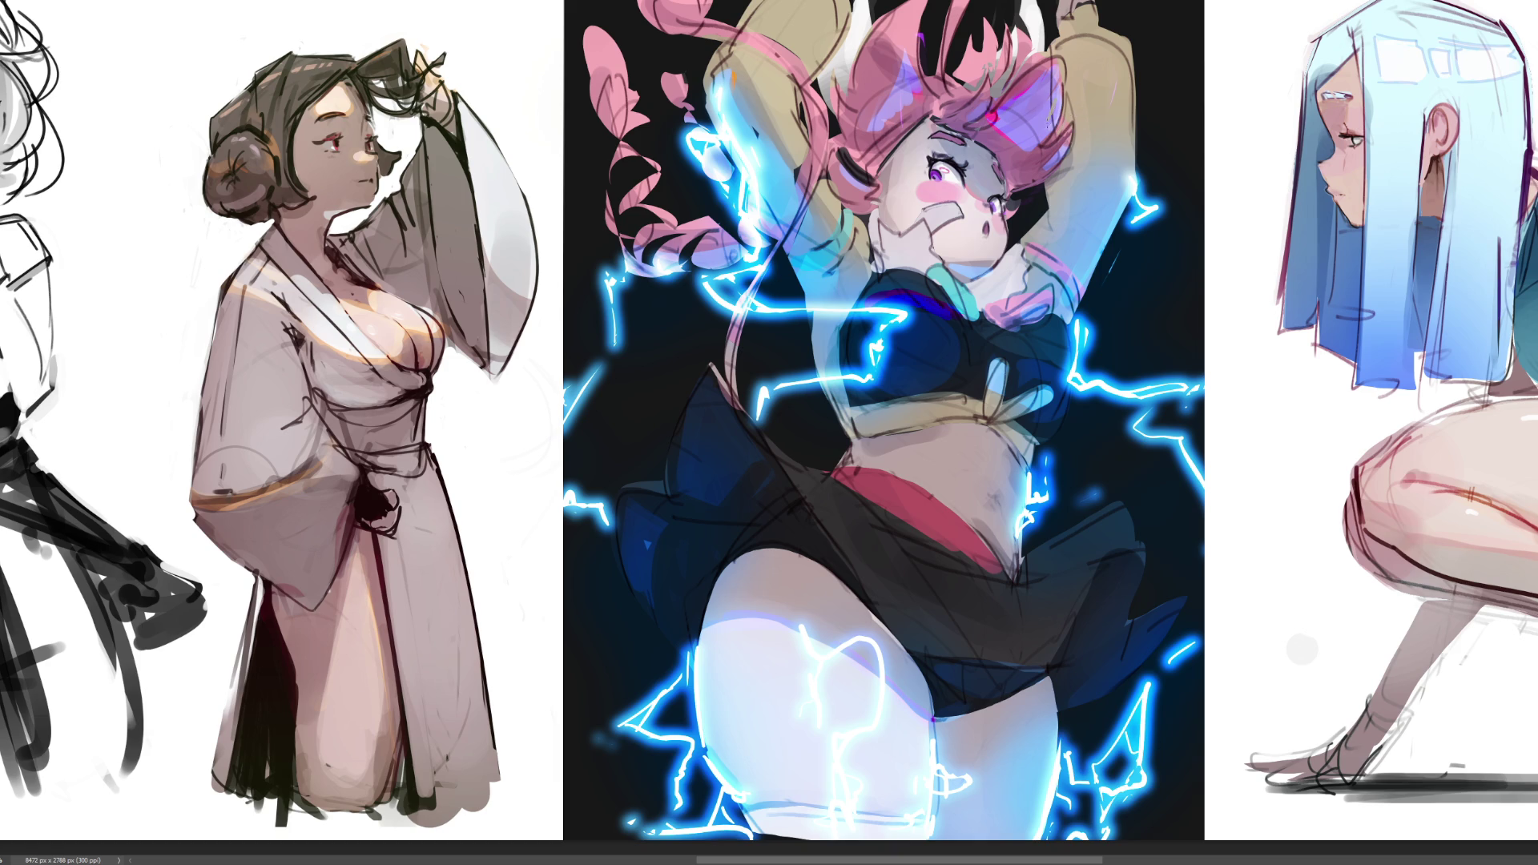
- Zoom and scroll until the lightning girl's face, torso and skirt fill the view
scroll(649, 833, "up", 2)
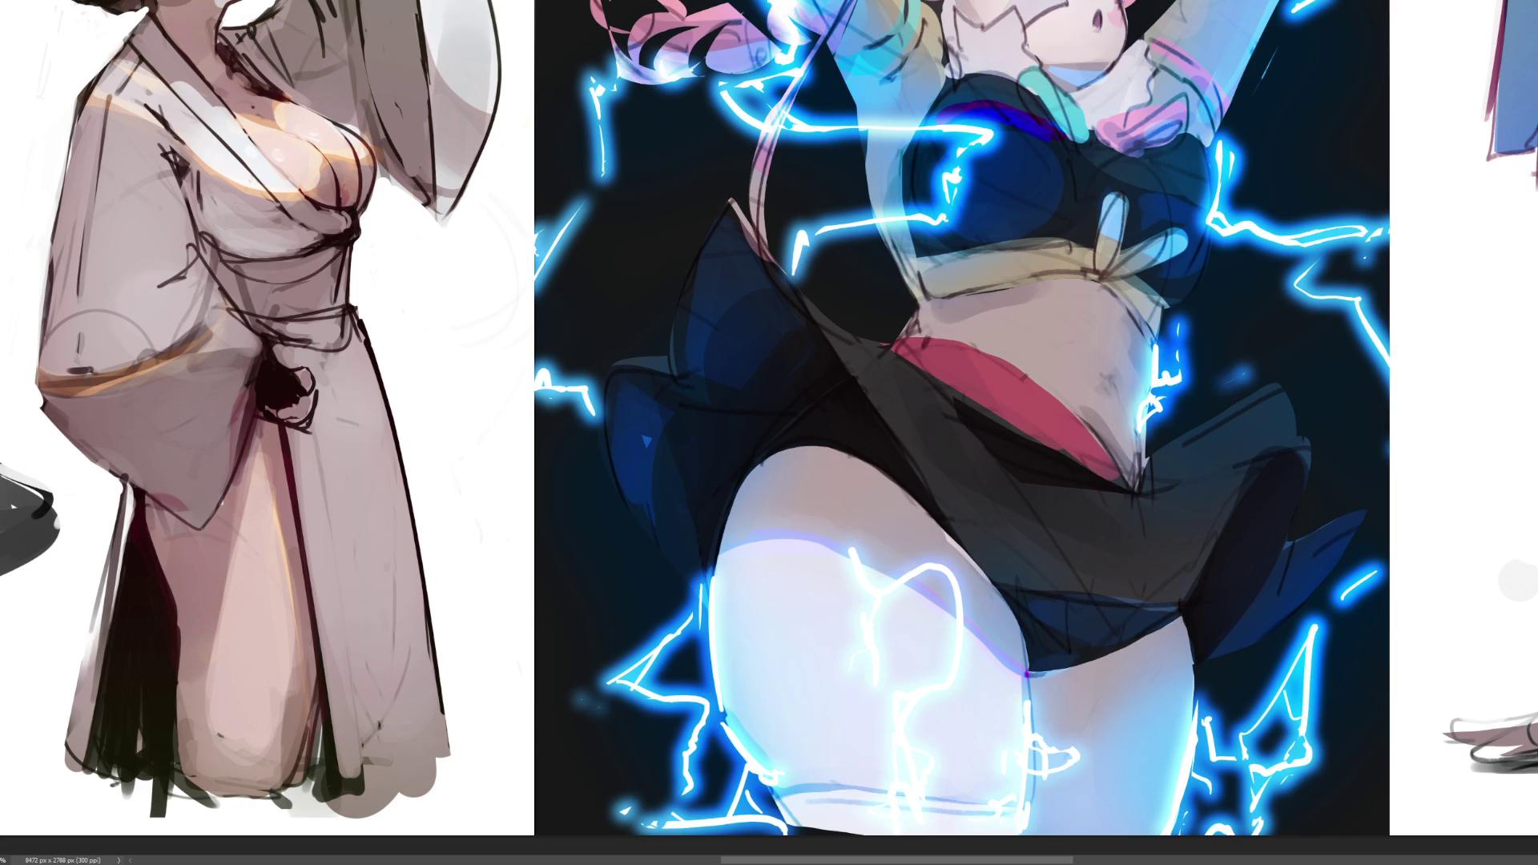
scroll(769, 428, "up", 5)
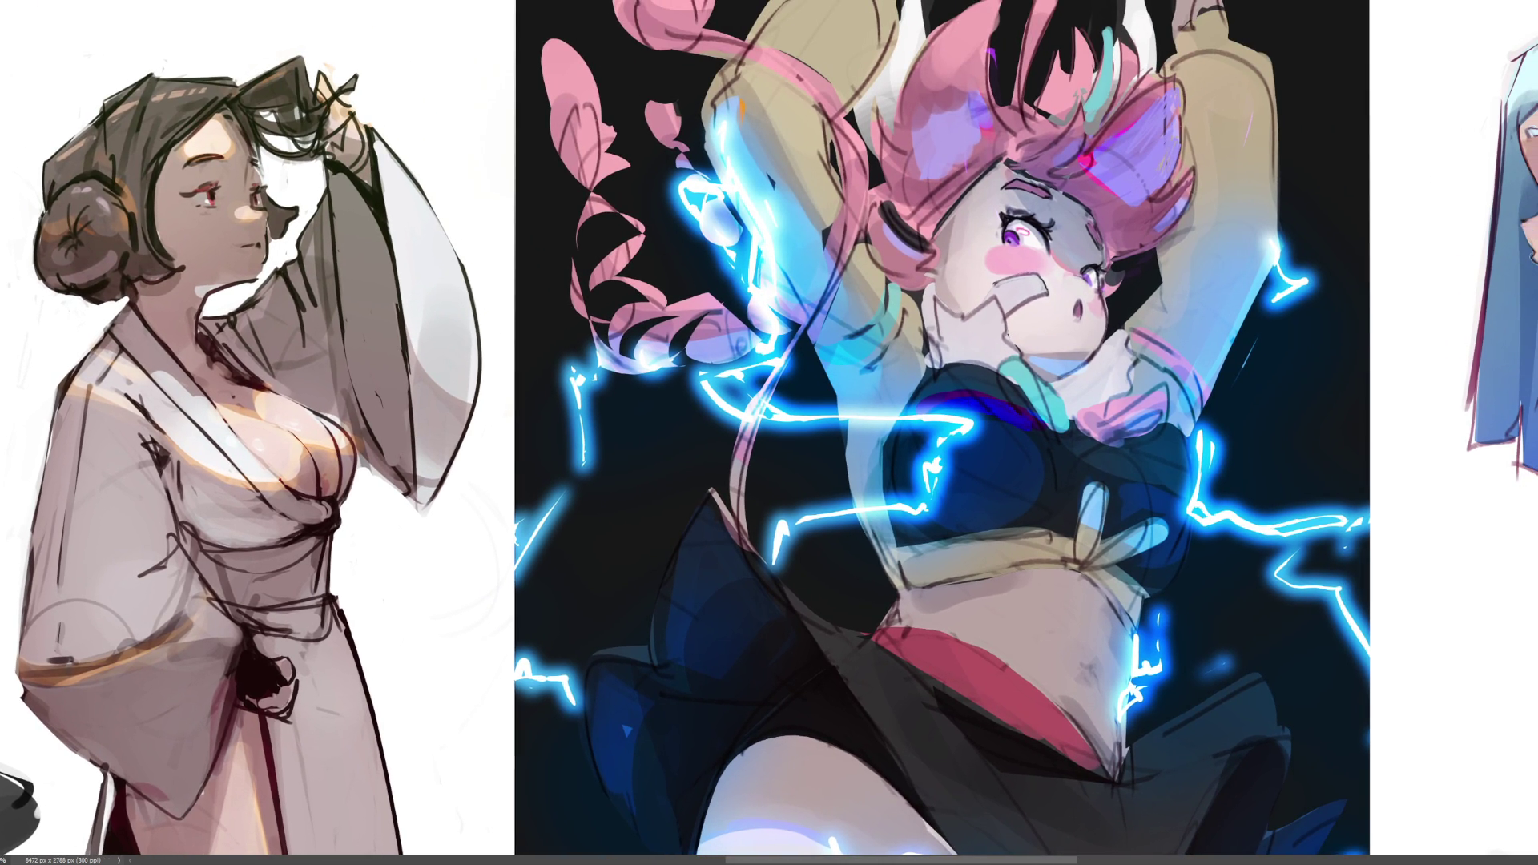
scroll(769, 428, "right", 1)
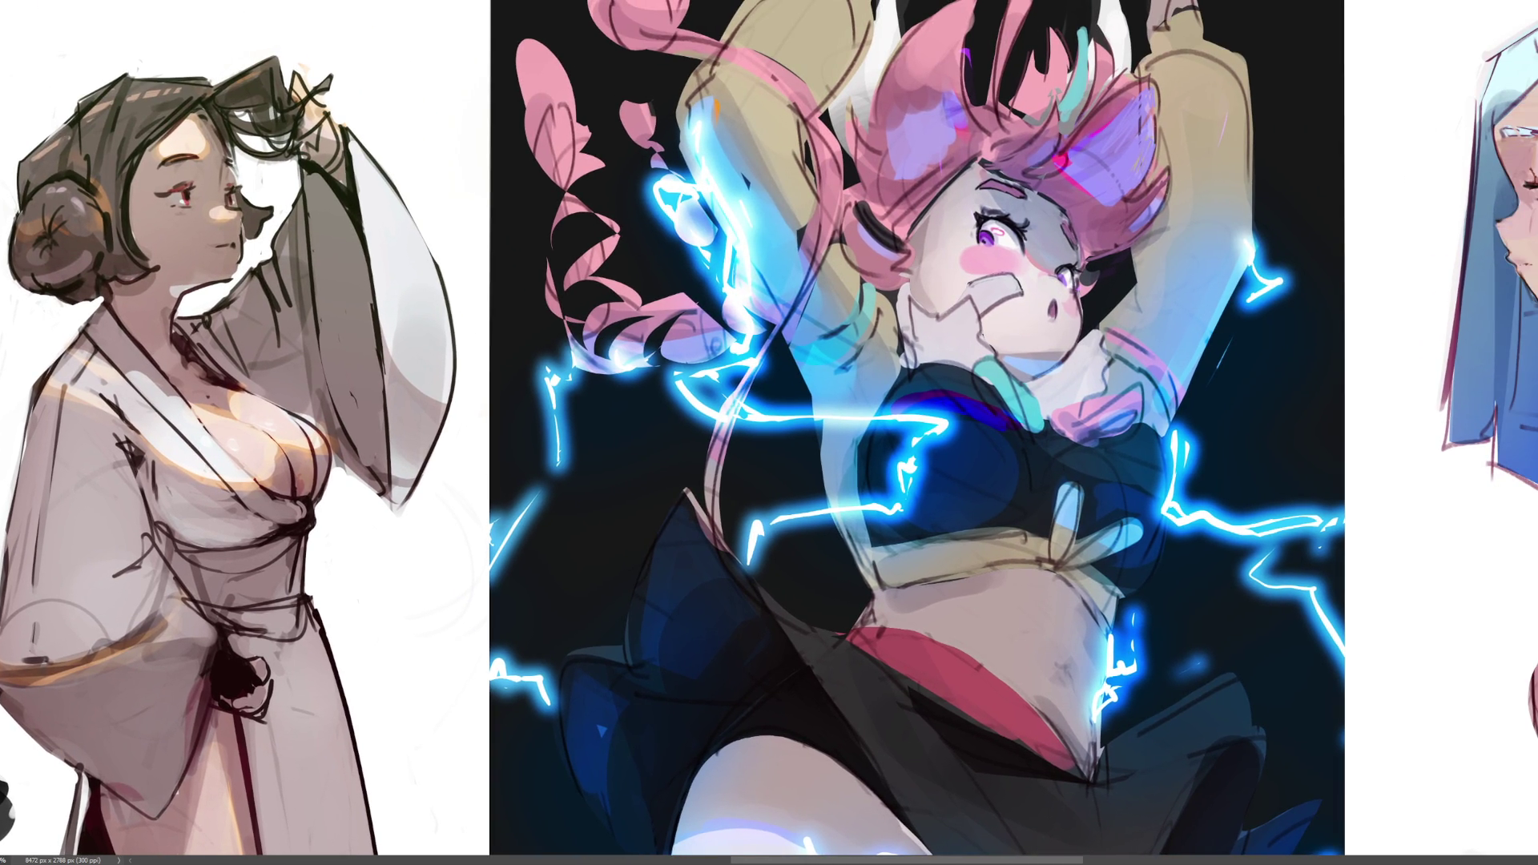
scroll(769, 428, "down", 3)
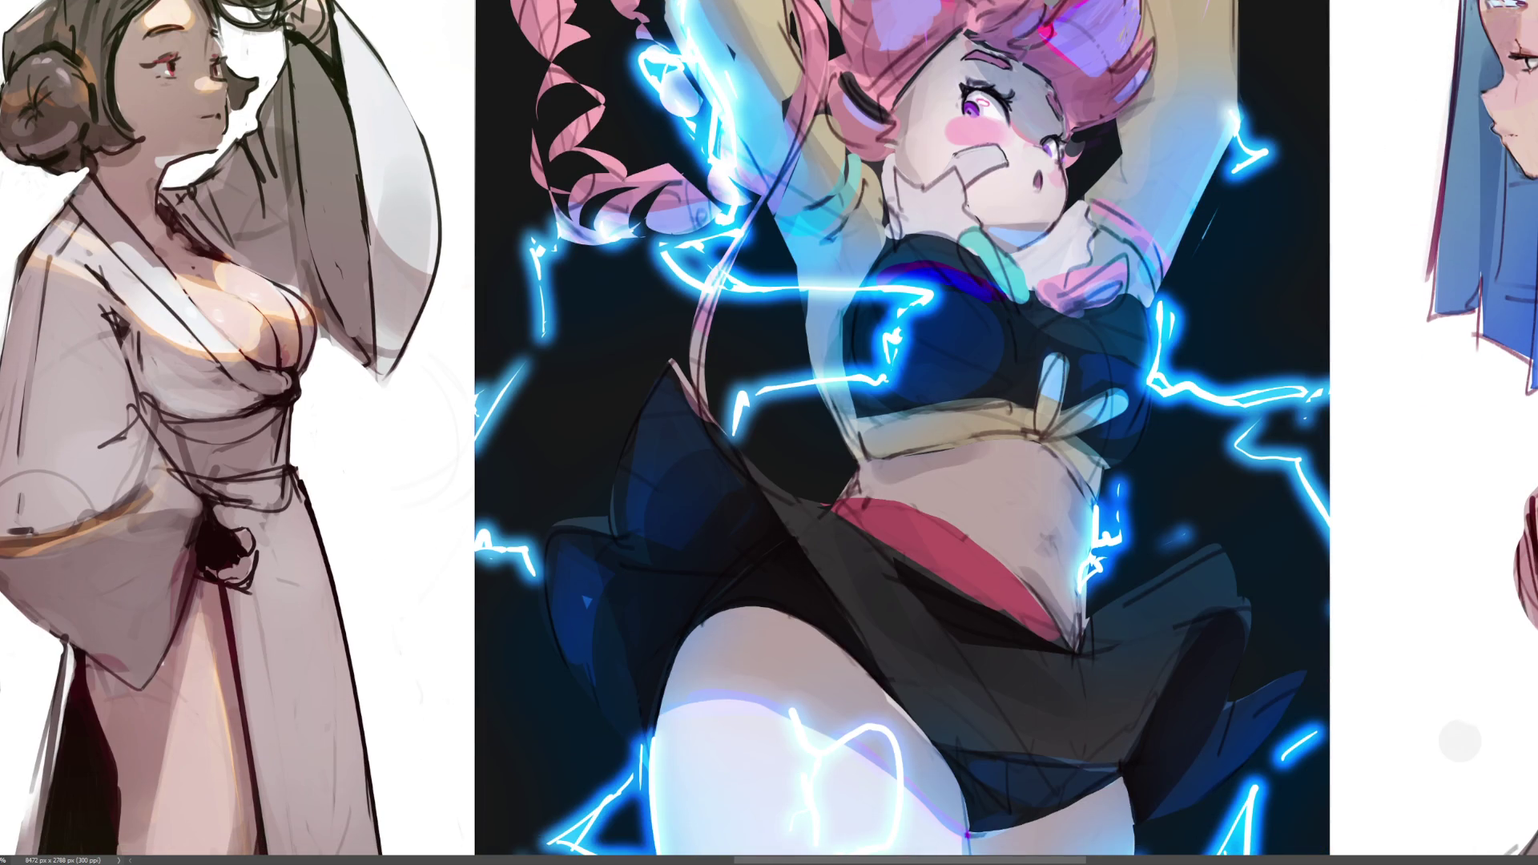
scroll(769, 428, "down", 1)
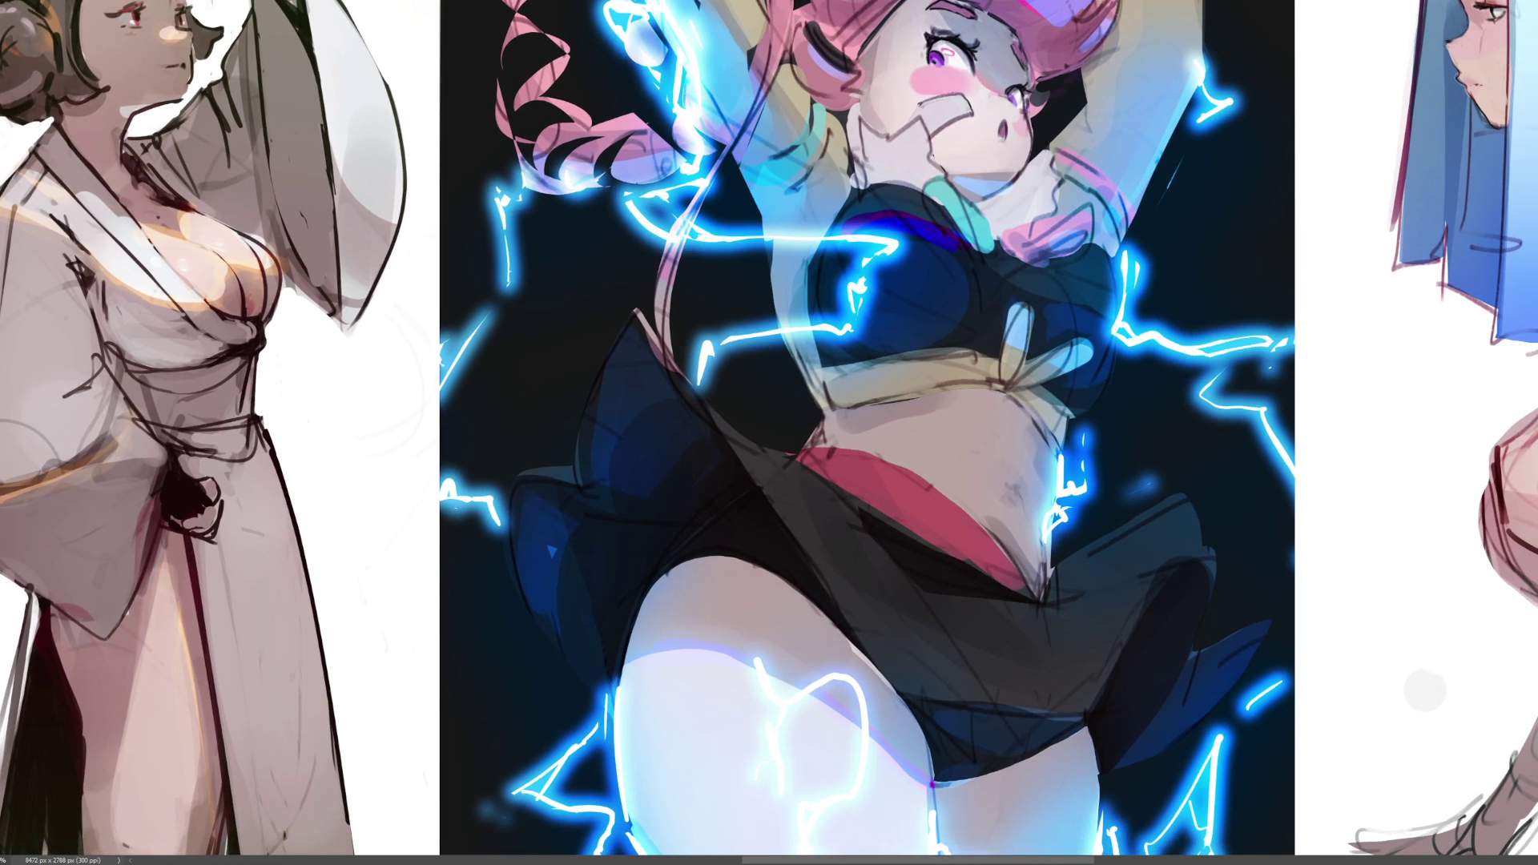
- Undo a stray pale dab on the face and add small dark marks near the ear
left_click(872, 113)
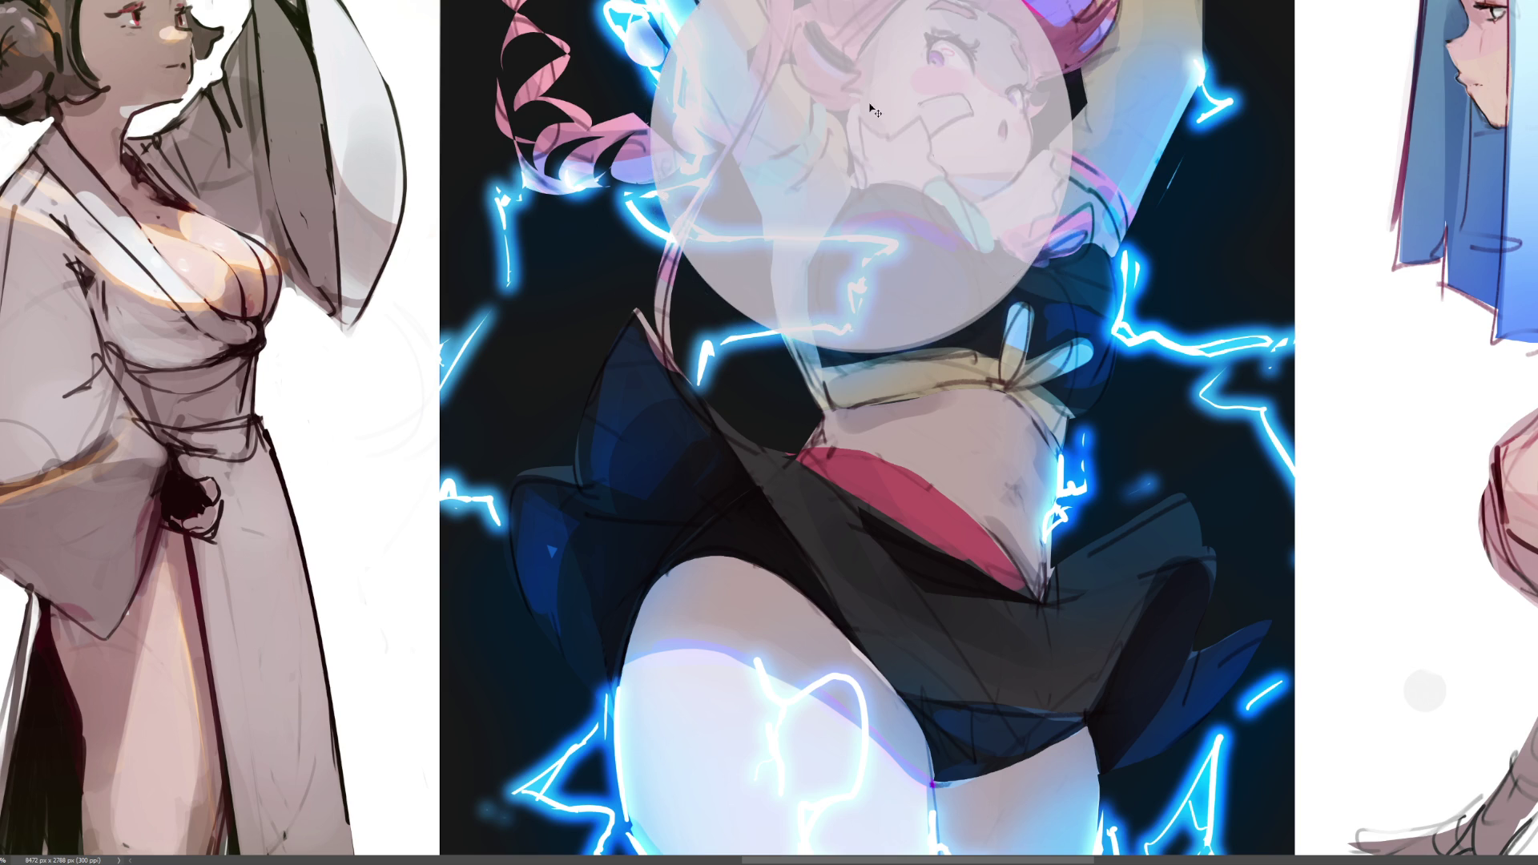
key("ctrl+z")
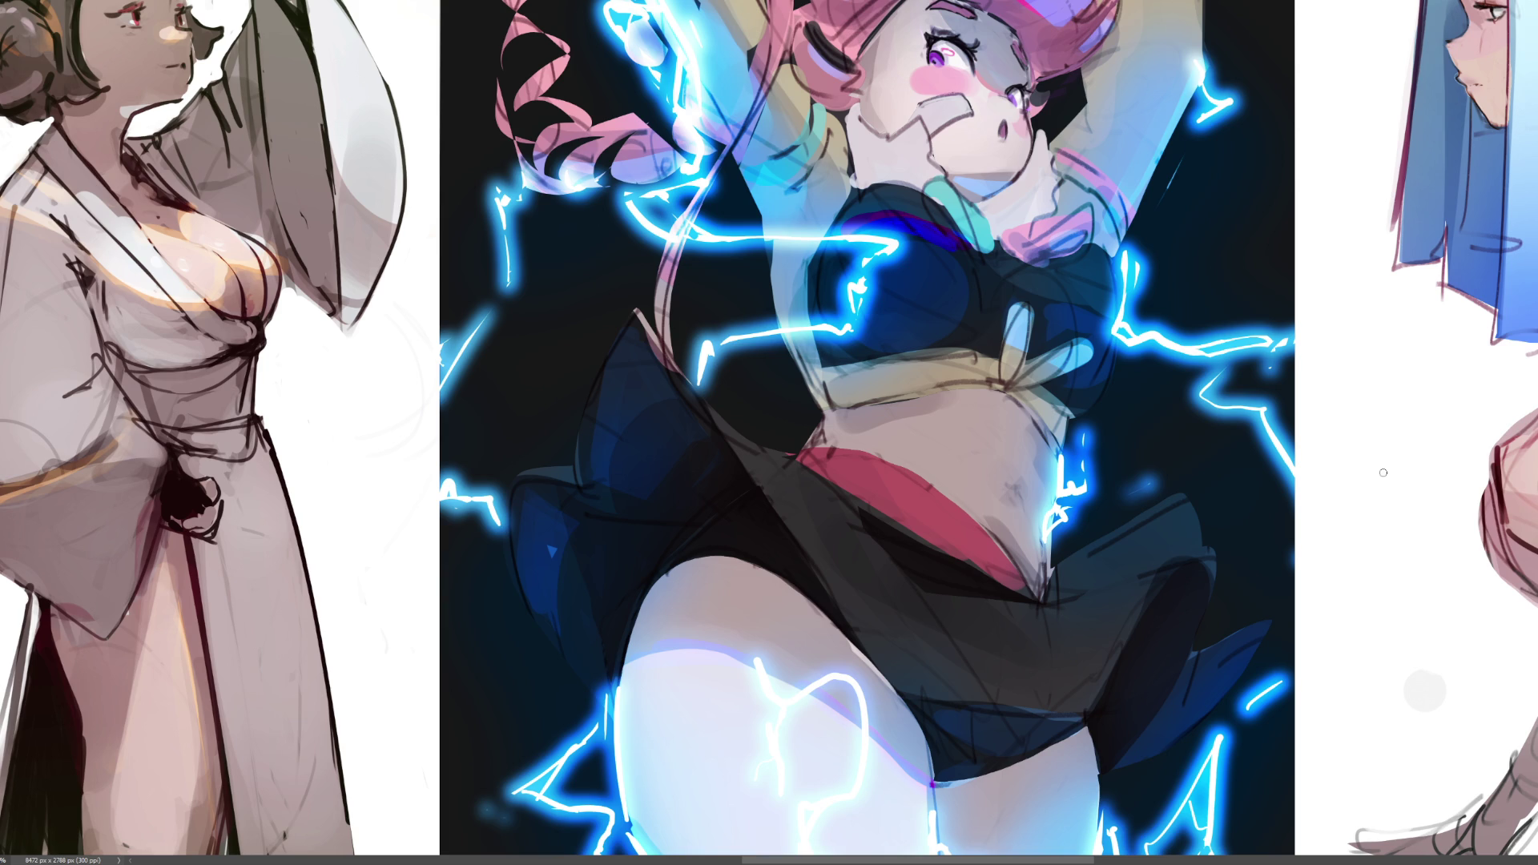
left_click_drag(1047, 80, 1035, 80)
- Rework the pink hair band with darker edges and a redrawn inner stroke
left_click_drag(809, 27, 858, 71)
left_click_drag(804, 19, 819, 93)
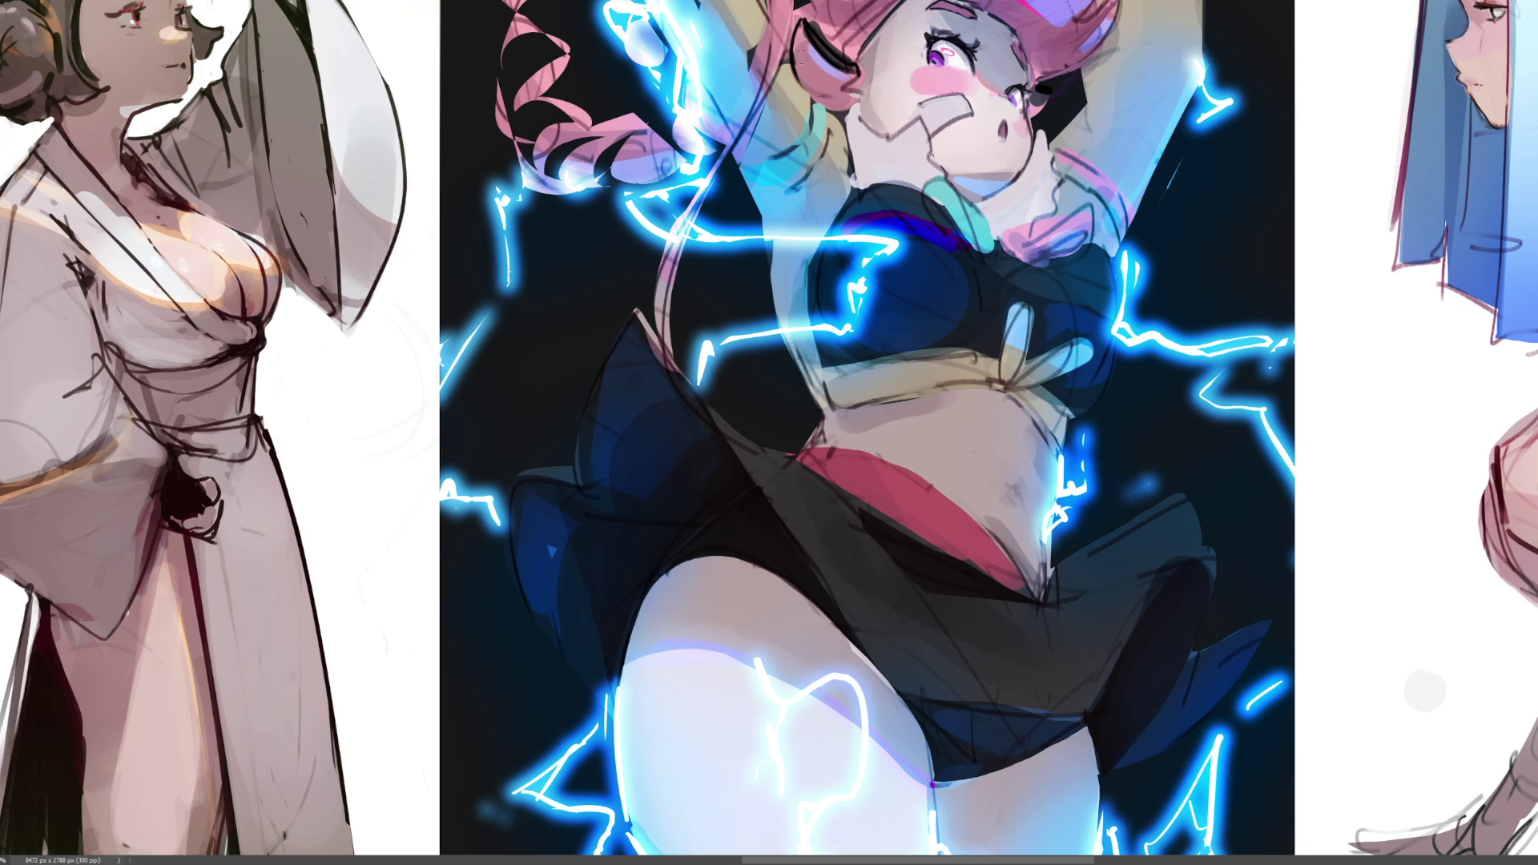
left_click_drag(807, 49, 845, 78)
left_click_drag(811, 17, 850, 60)
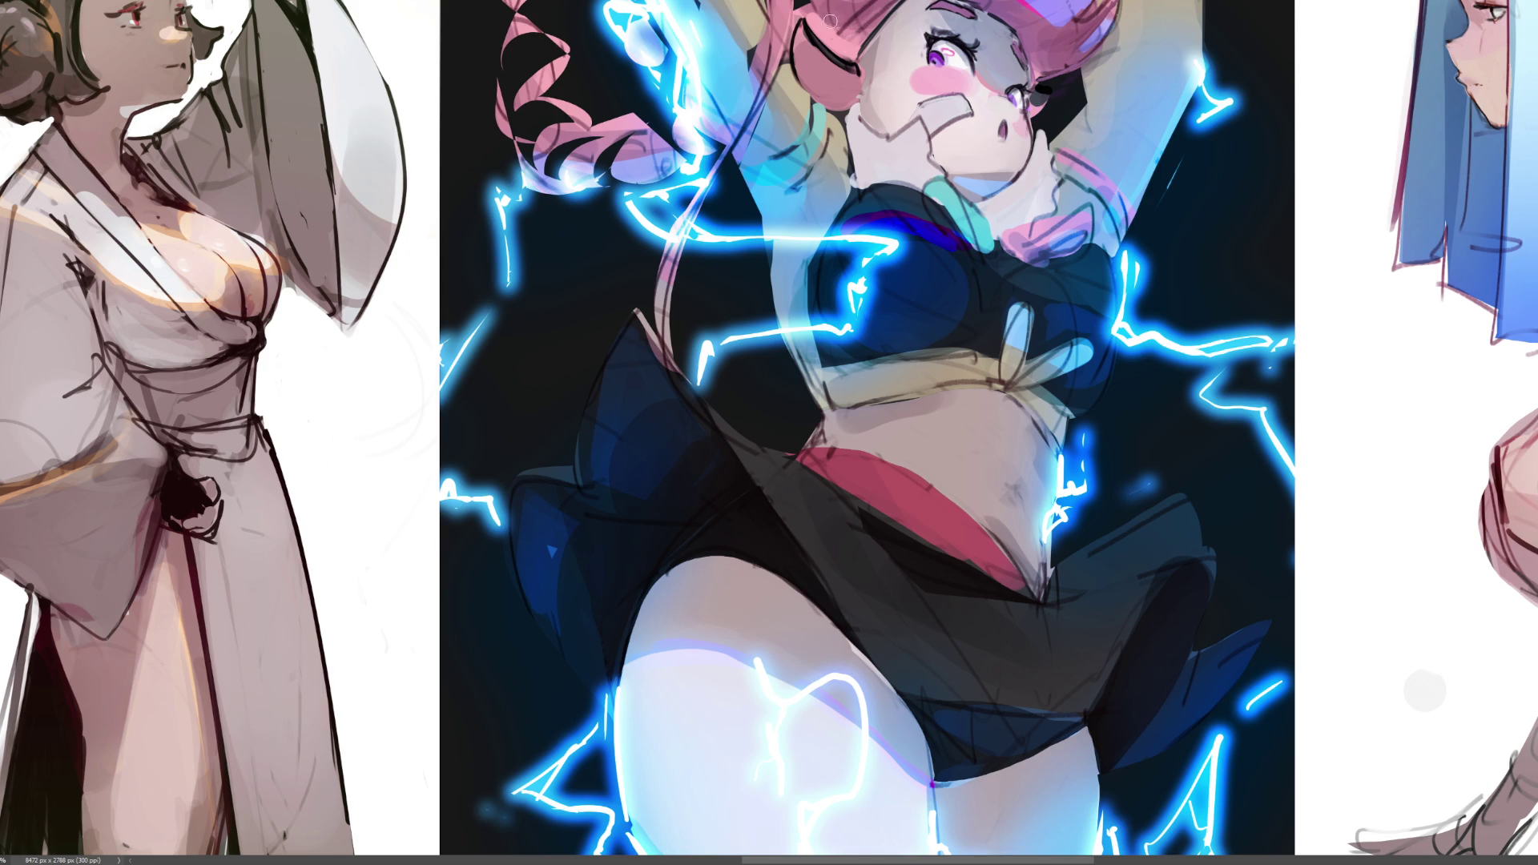
left_click_drag(825, 18, 856, 54)
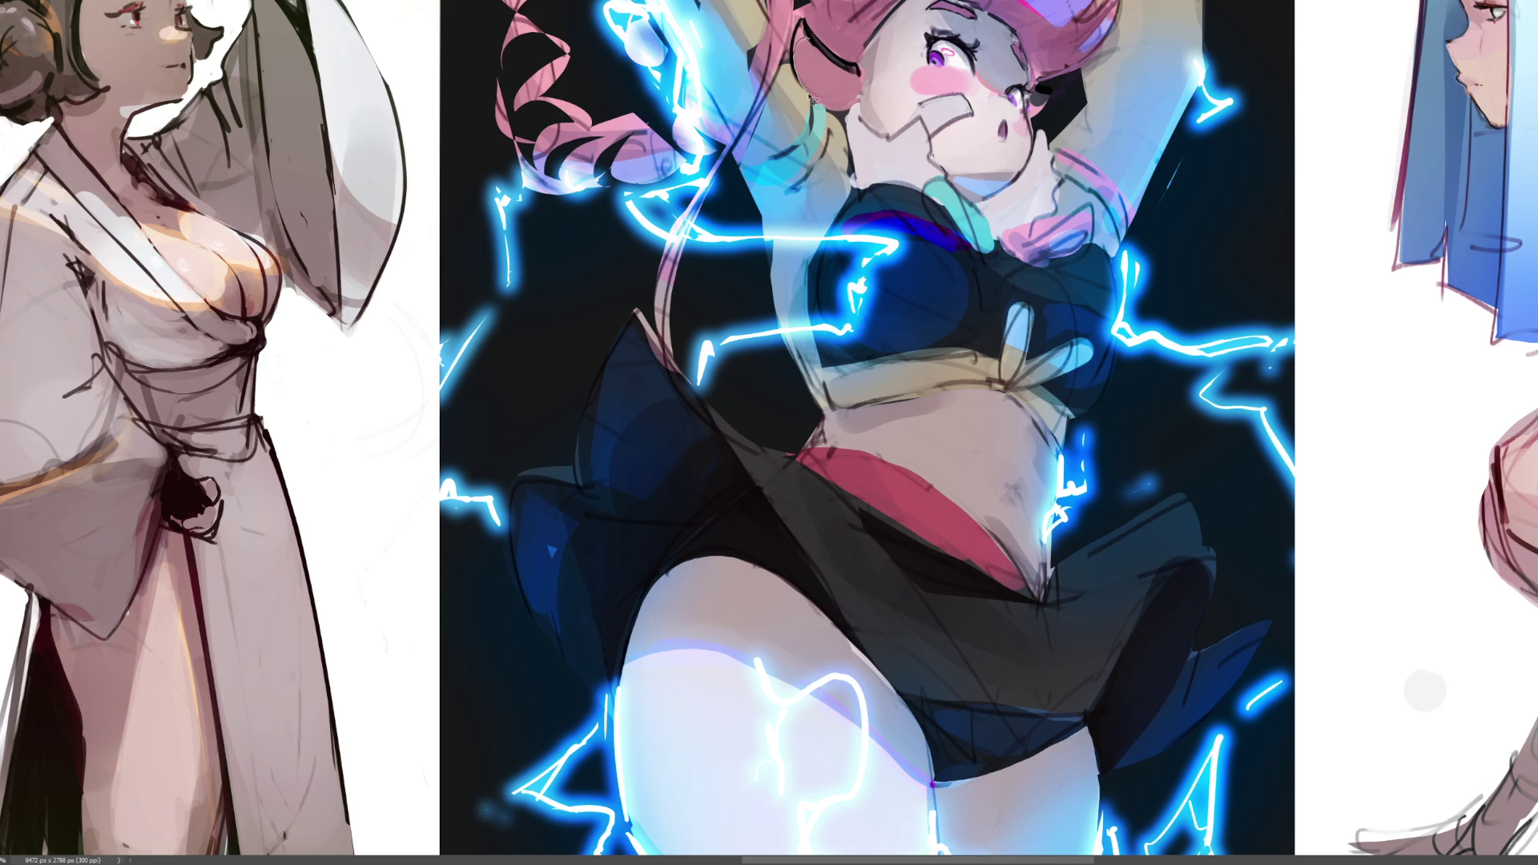
left_click(851, 74)
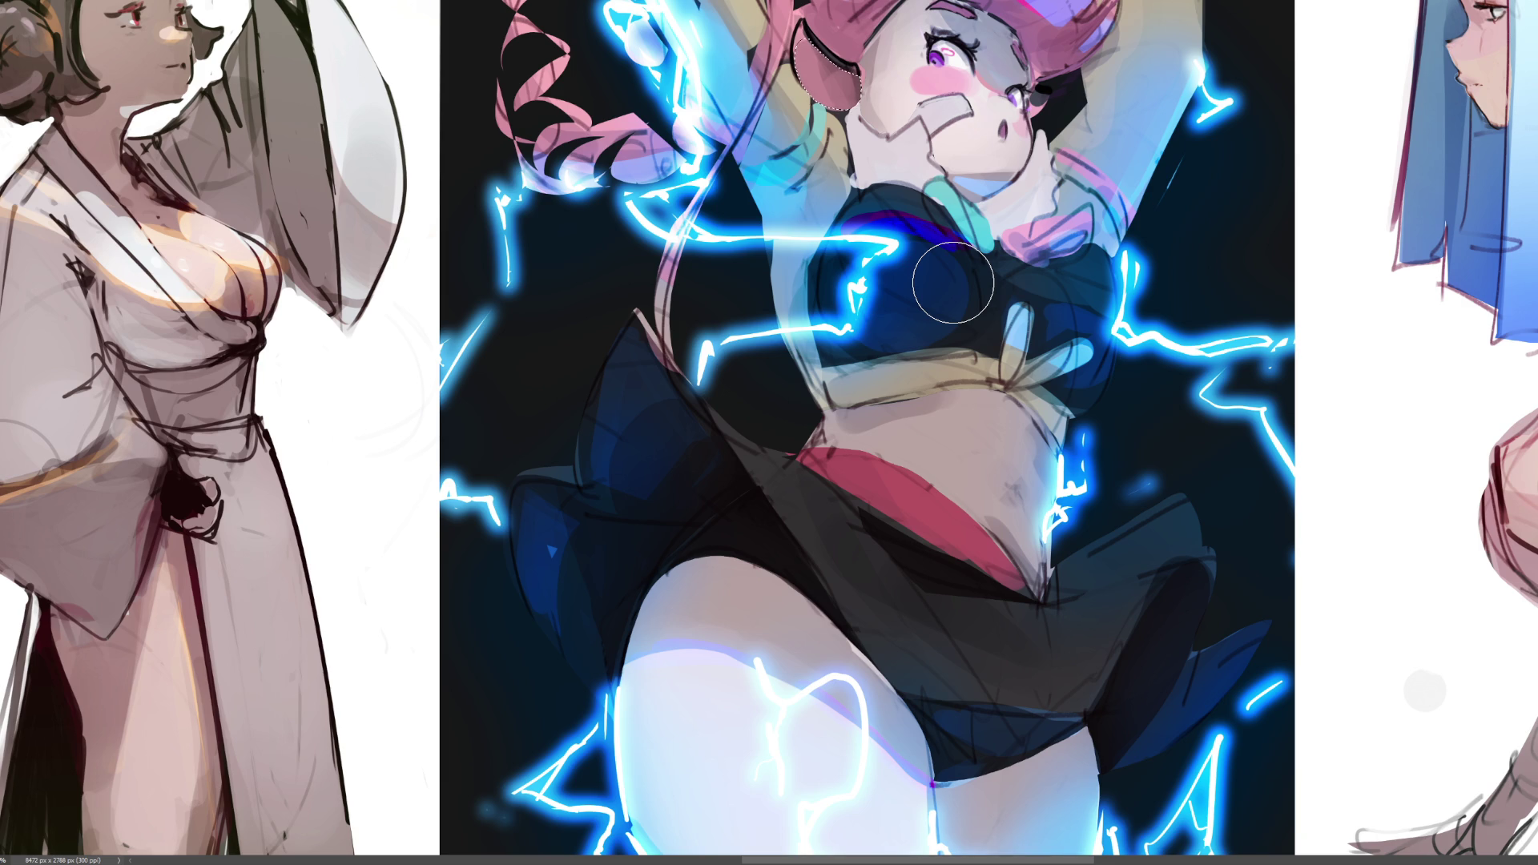
scroll(868, 433, "up", 5)
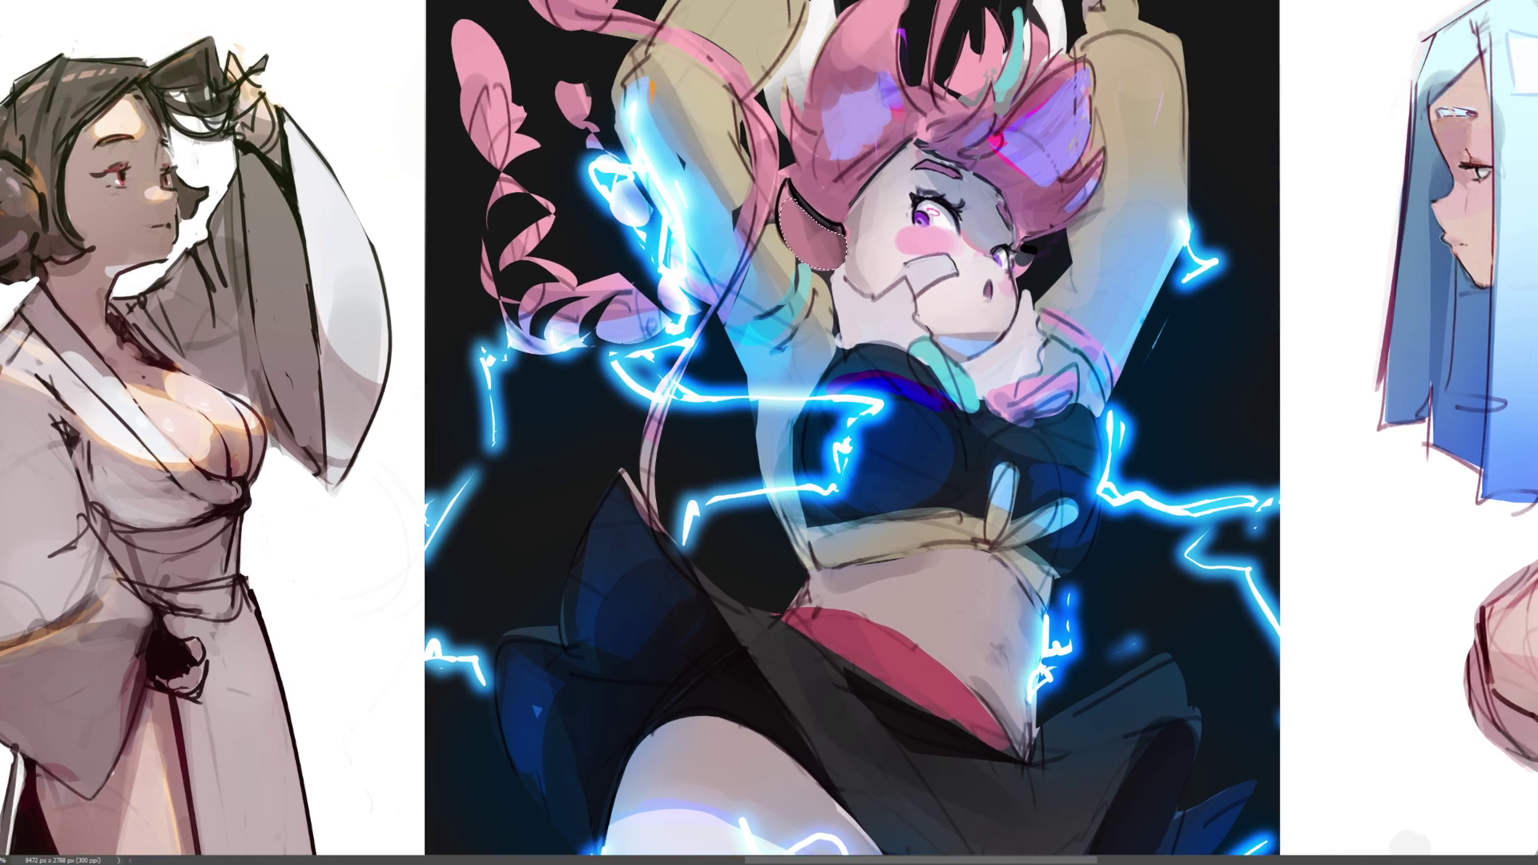
scroll(769, 433, "left", 1)
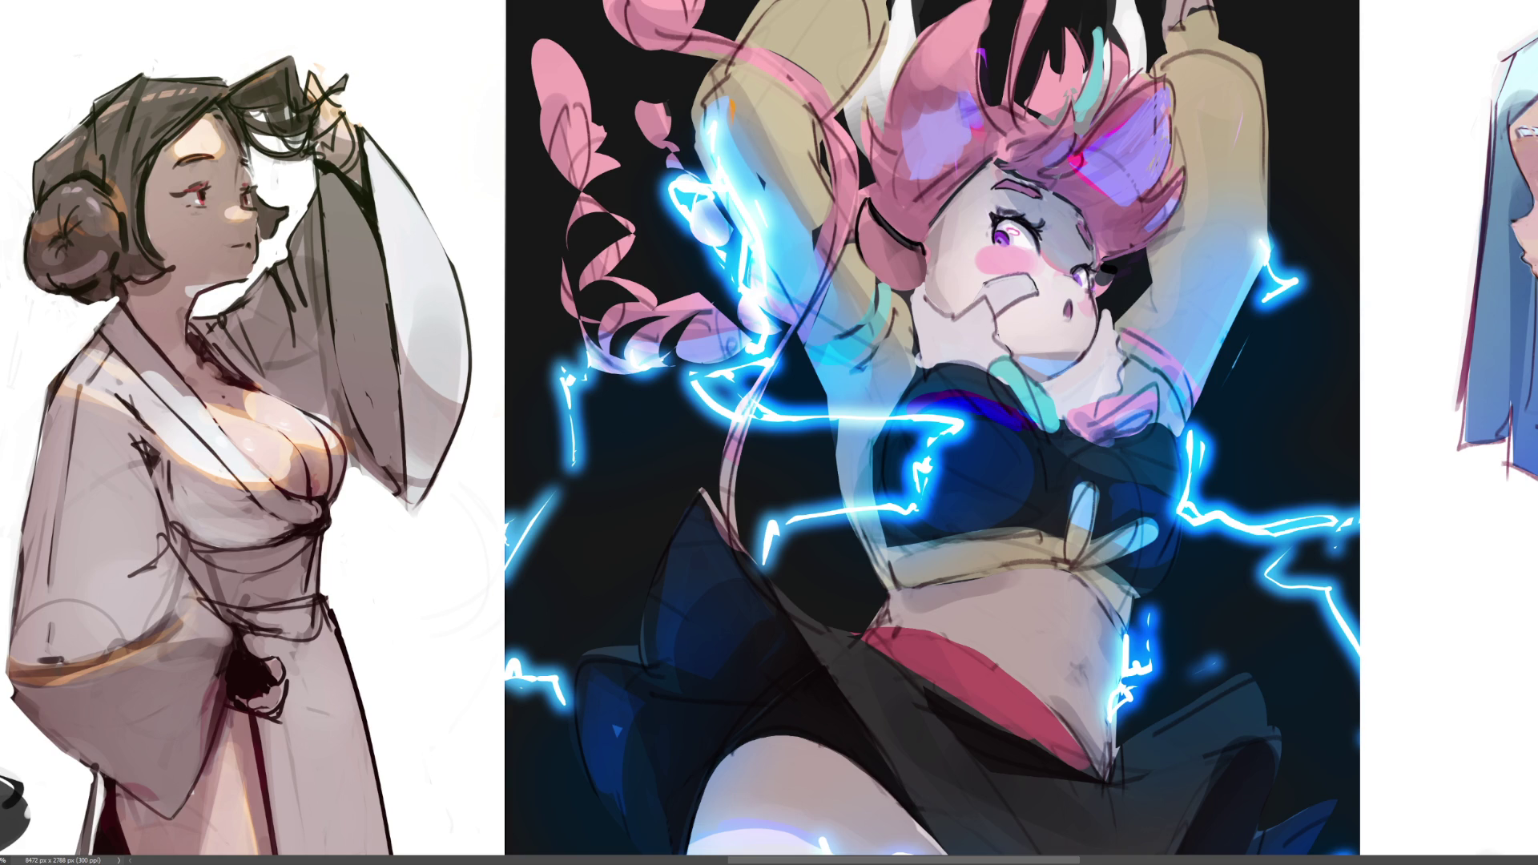
- Shrink the brush and add short dark lines around the cheek, ear and eye
key("bracketleft")
key("bracketleft")
key("bracketleft")
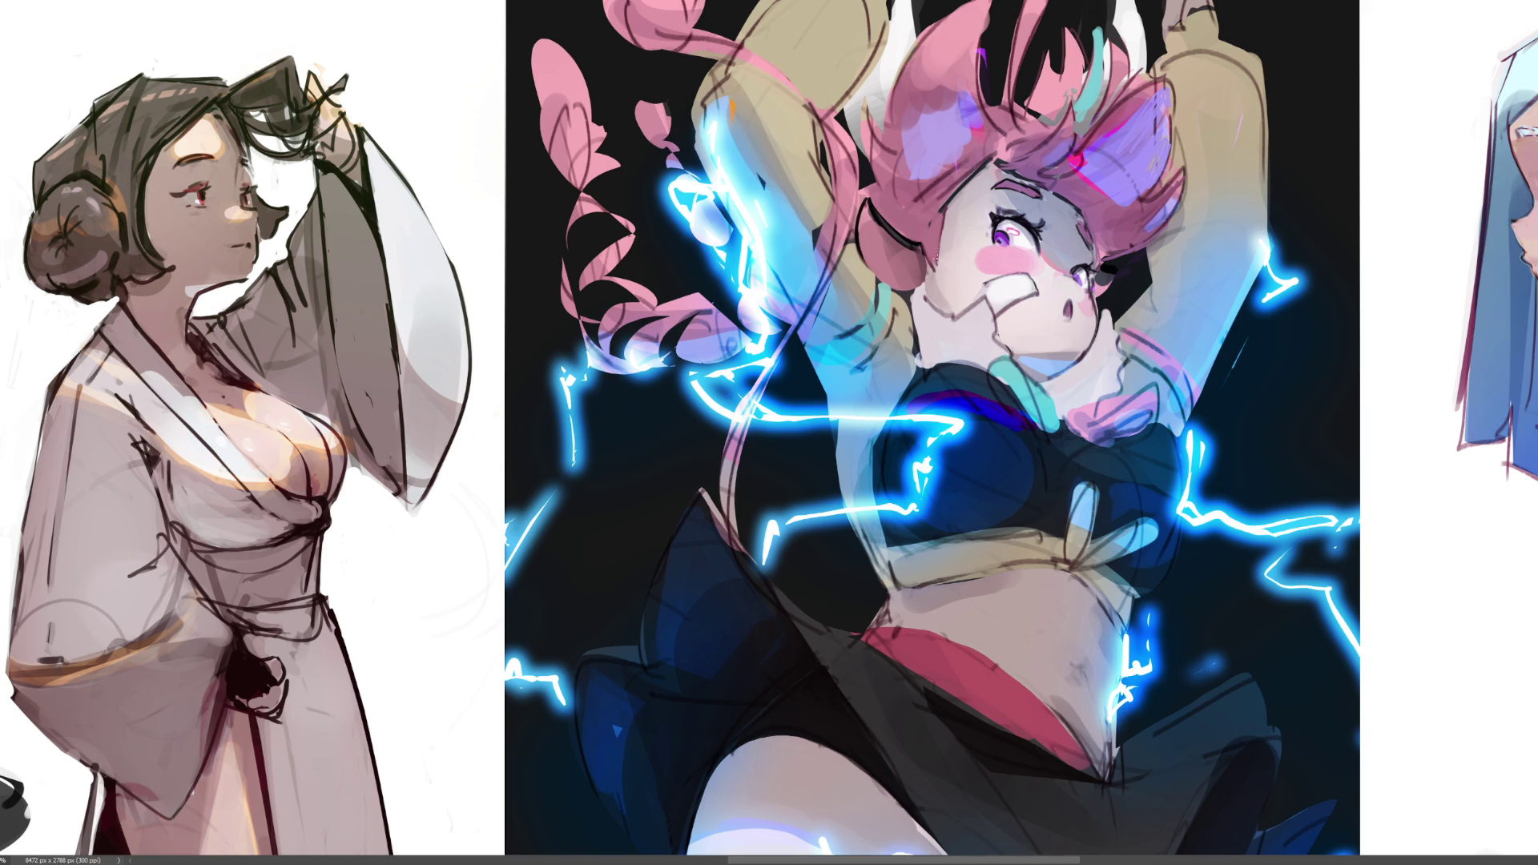
left_click_drag(937, 232, 939, 263)
left_click_drag(939, 213, 943, 234)
left_click_drag(1104, 263, 1130, 247)
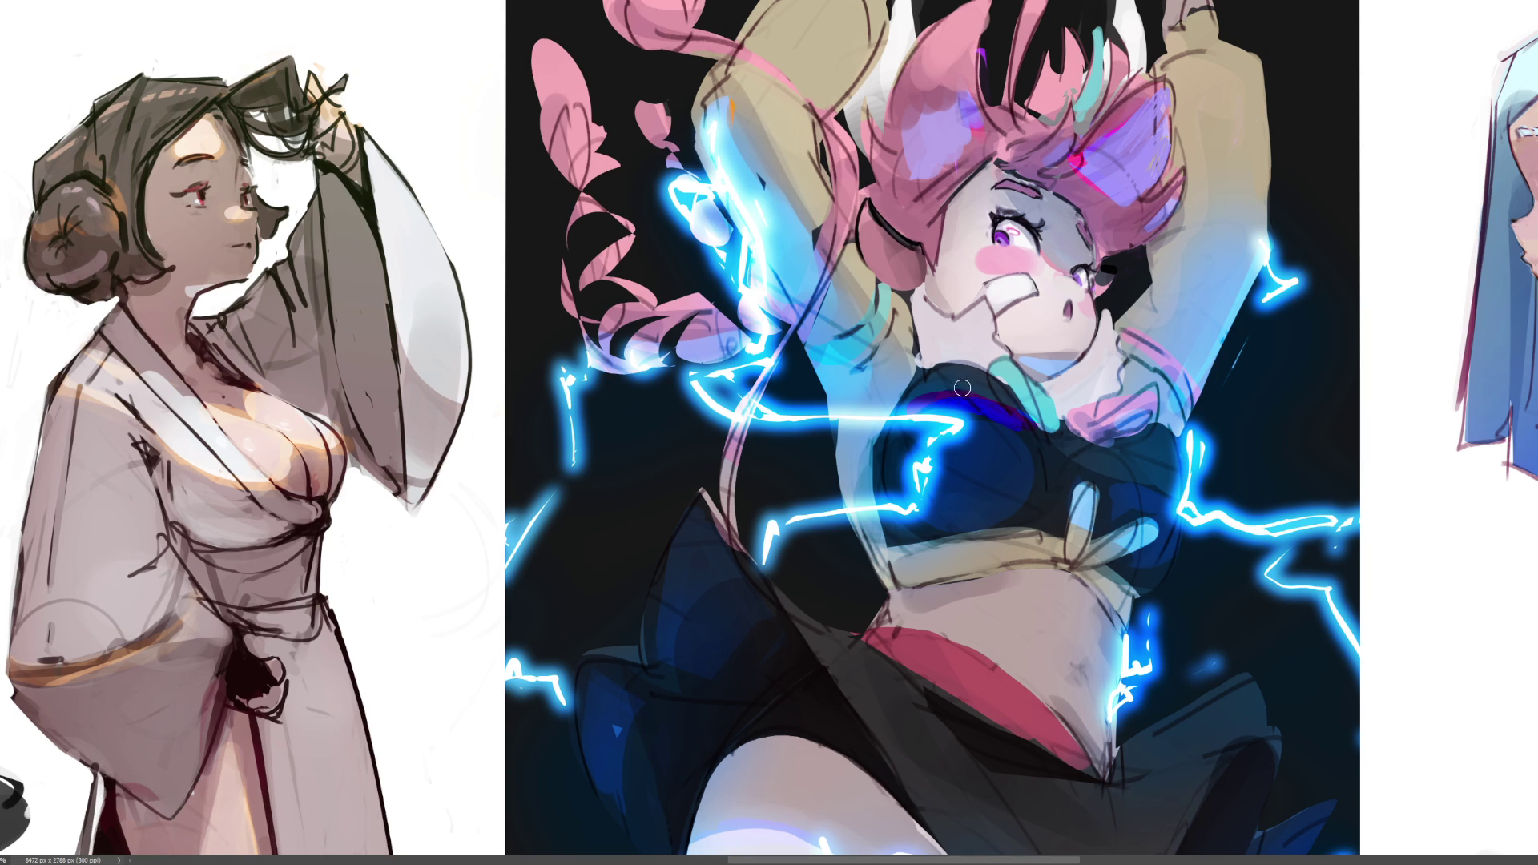
- Outline the top edge of the shirt in dark strokes down toward the chest
mouse_move(912, 402)
left_mouse_down()
mouse_move(992, 395)
mouse_move(913, 401)
left_mouse_up()
key("ctrl+z")
mouse_move(903, 394)
left_mouse_down()
mouse_move(979, 356)
mouse_move(1059, 454)
left_mouse_up()
left_click_drag(987, 370, 1055, 454)
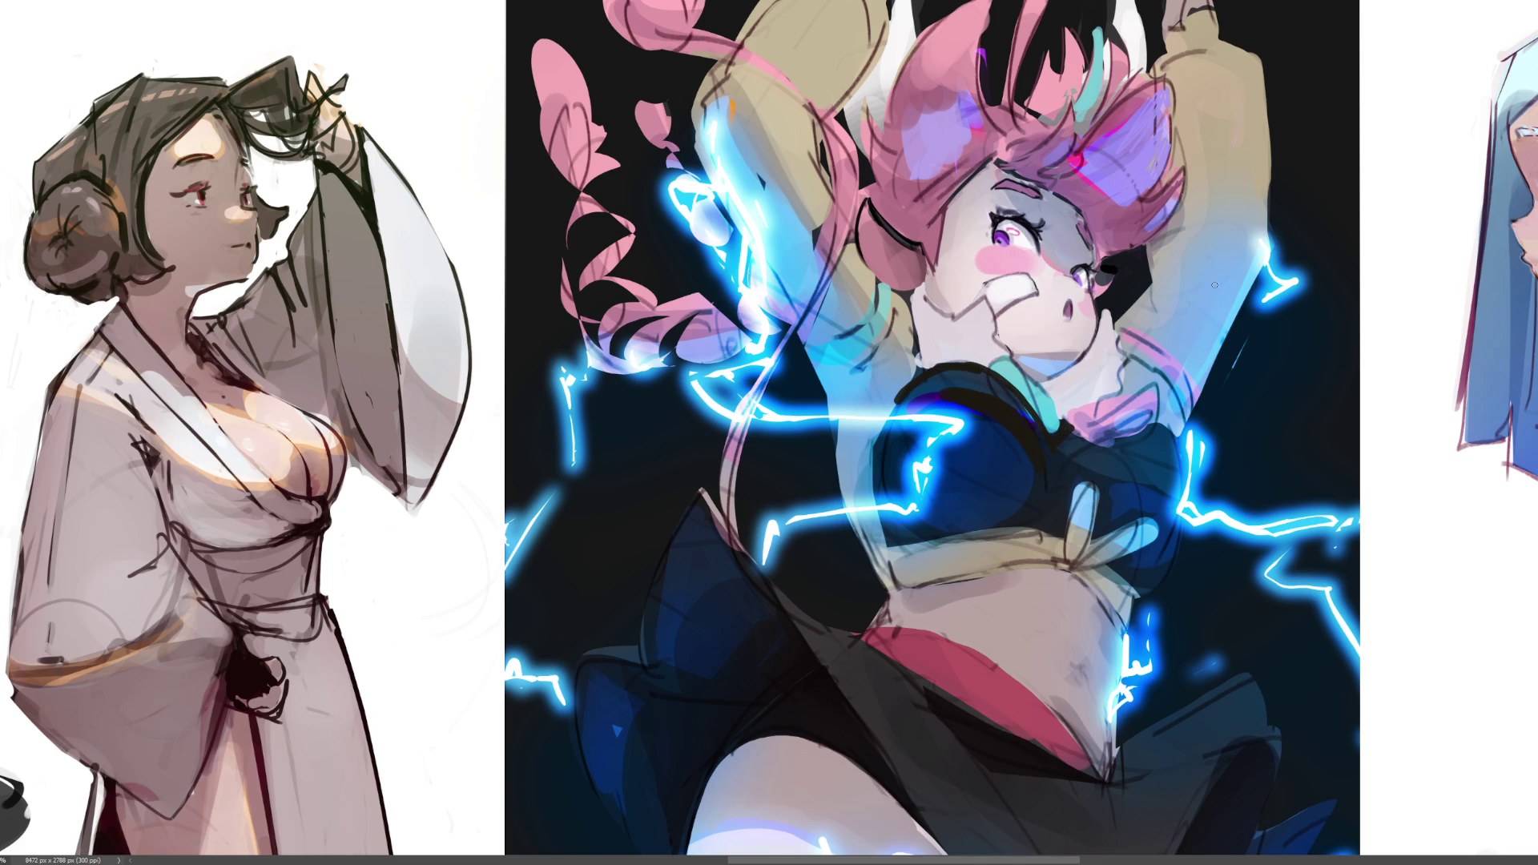
- Redraw a clean dark collar line and add a light highlight along its edge
mouse_move(1061, 454)
left_mouse_down()
mouse_move(1145, 425)
mouse_move(1179, 442)
left_mouse_up()
key("ctrl+z")
left_click_drag(1066, 440, 1183, 423)
key("ctrl+z")
left_click_drag(1058, 449, 1179, 423)
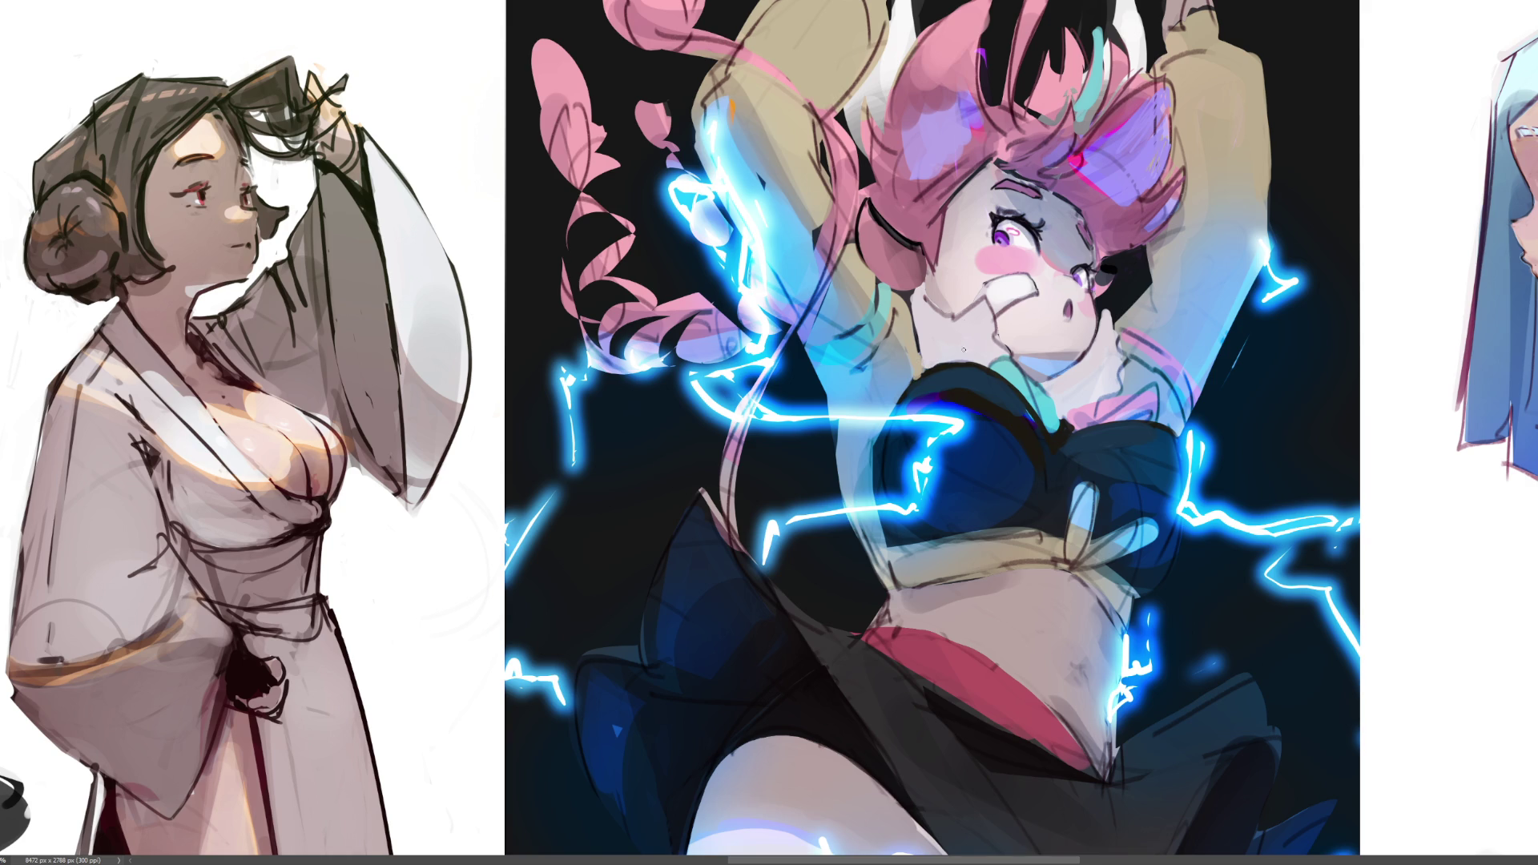
left_click_drag(931, 368, 972, 365)
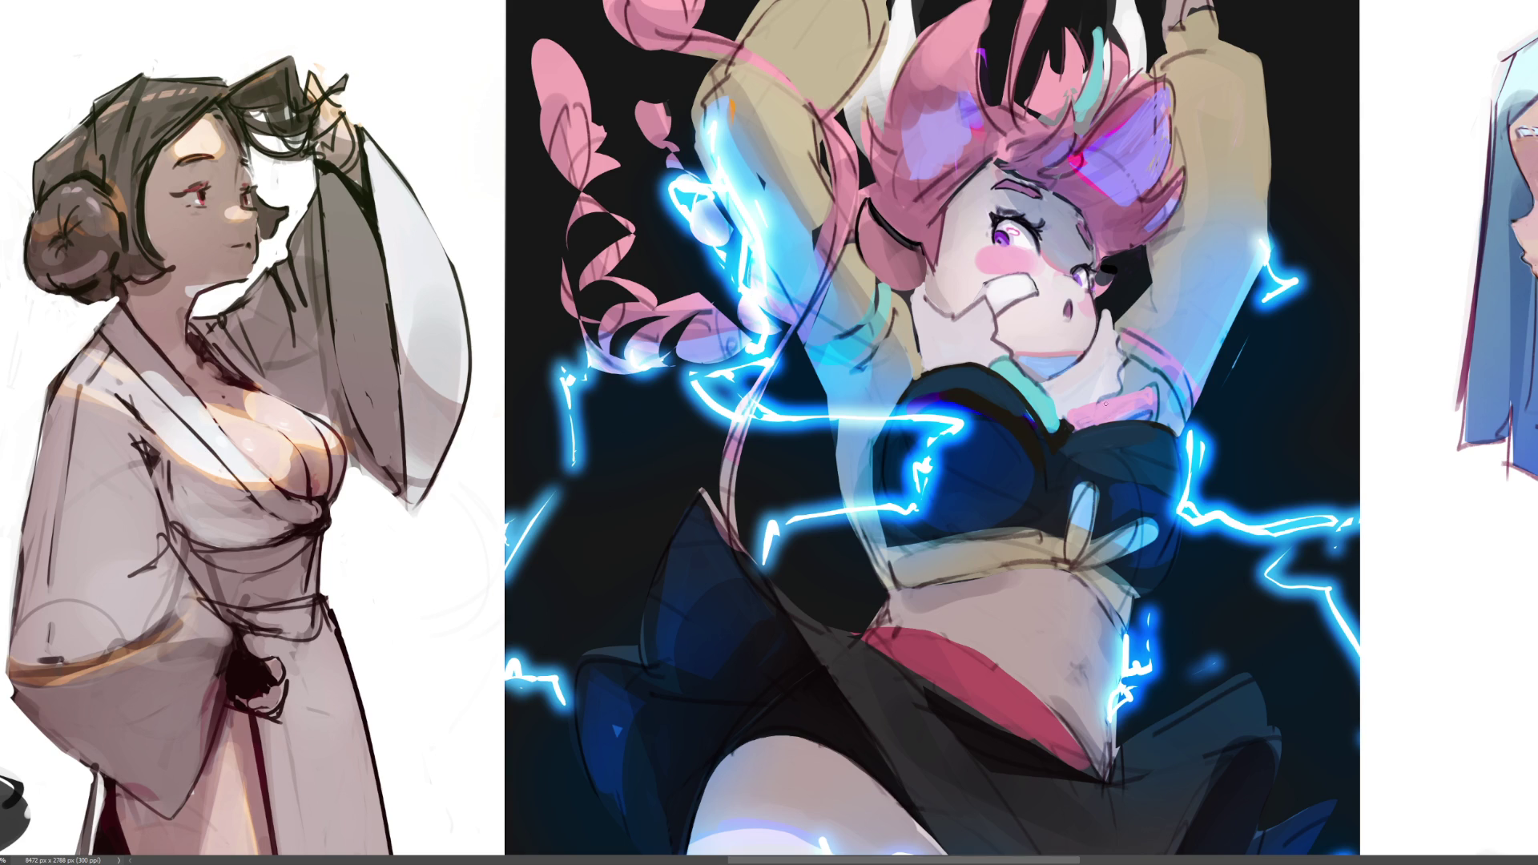
left_click(1130, 288, "alt")
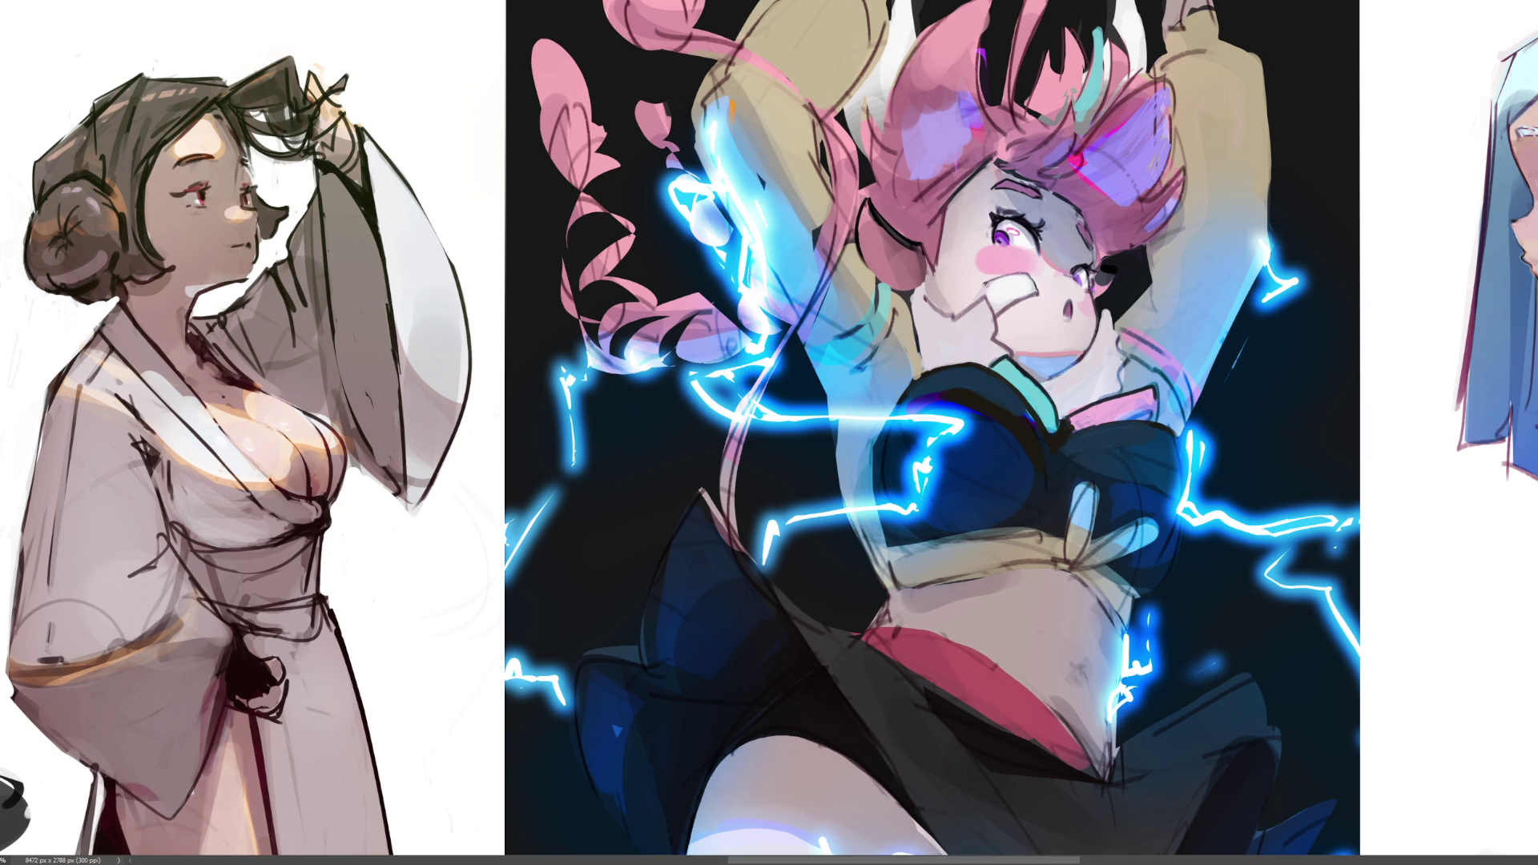
- Fit the whole image on screen and zoom in and out to review the sketch strip
key("ctrl+0")
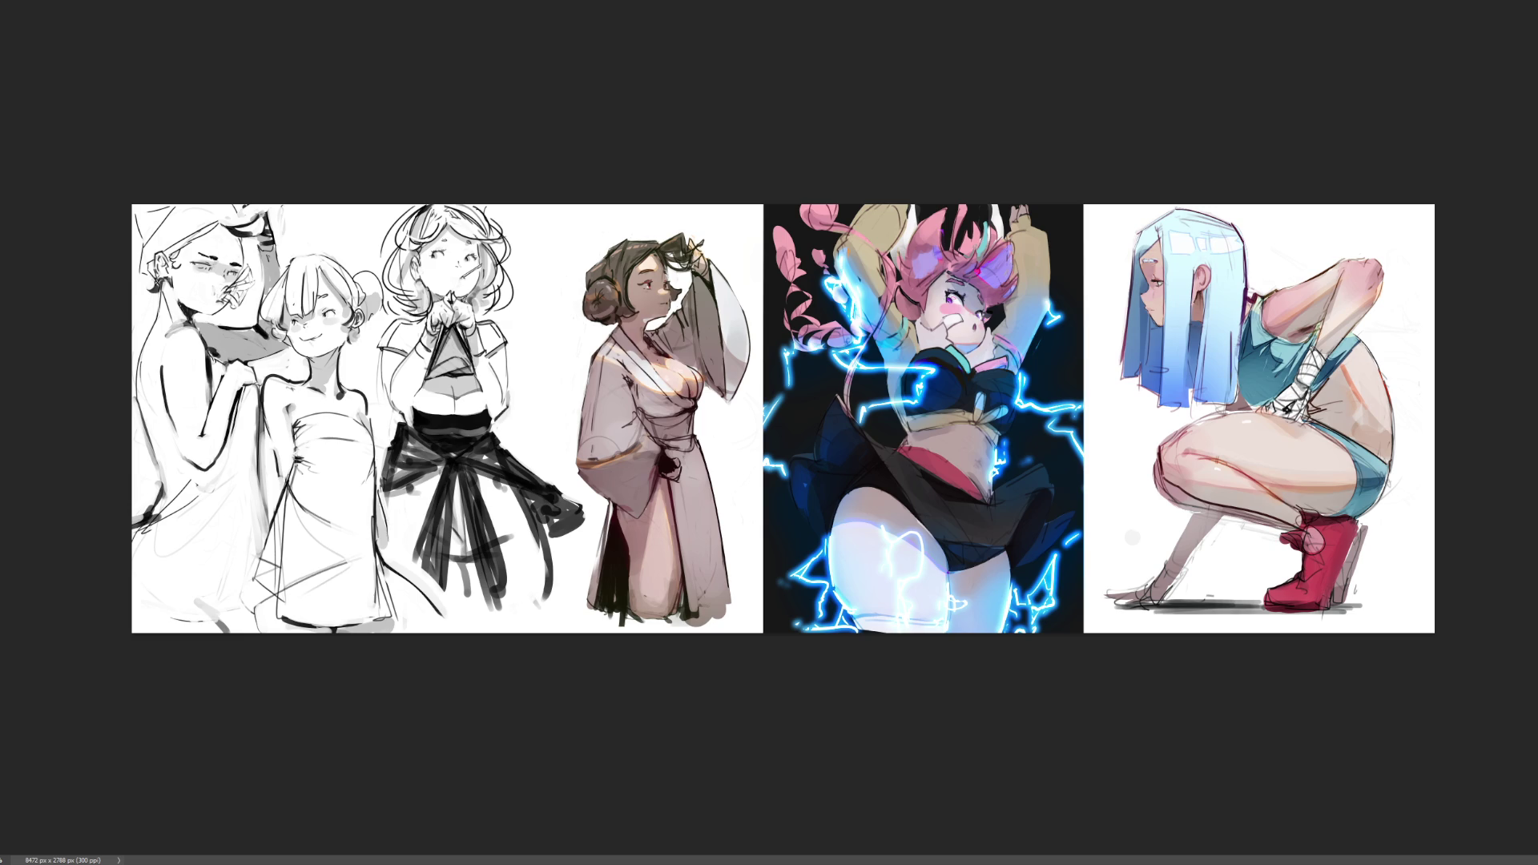
scroll(786, 417, "up", 2)
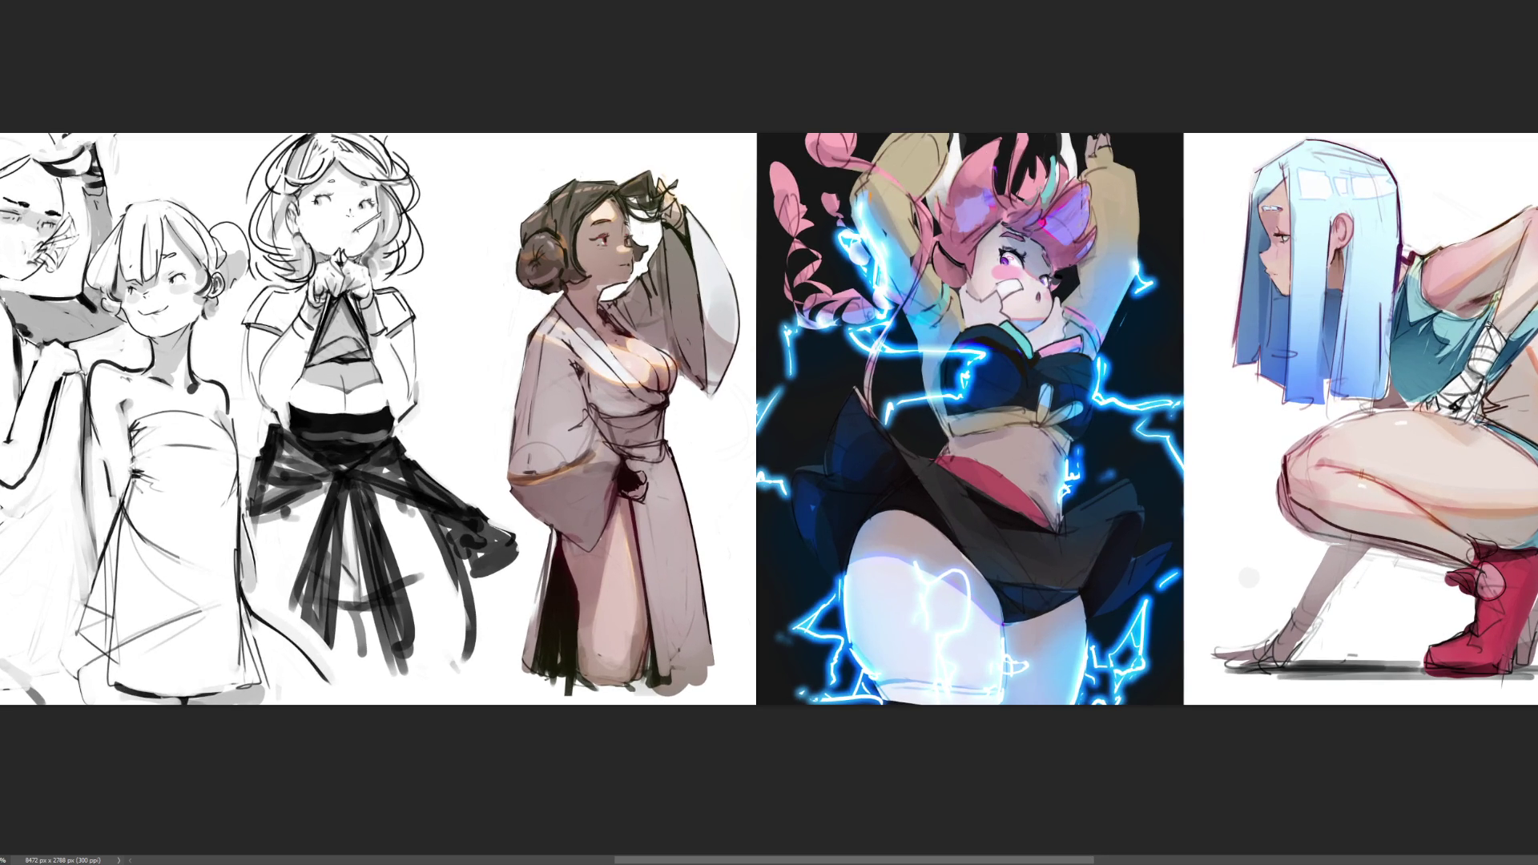
scroll(784, 376, "up", 2)
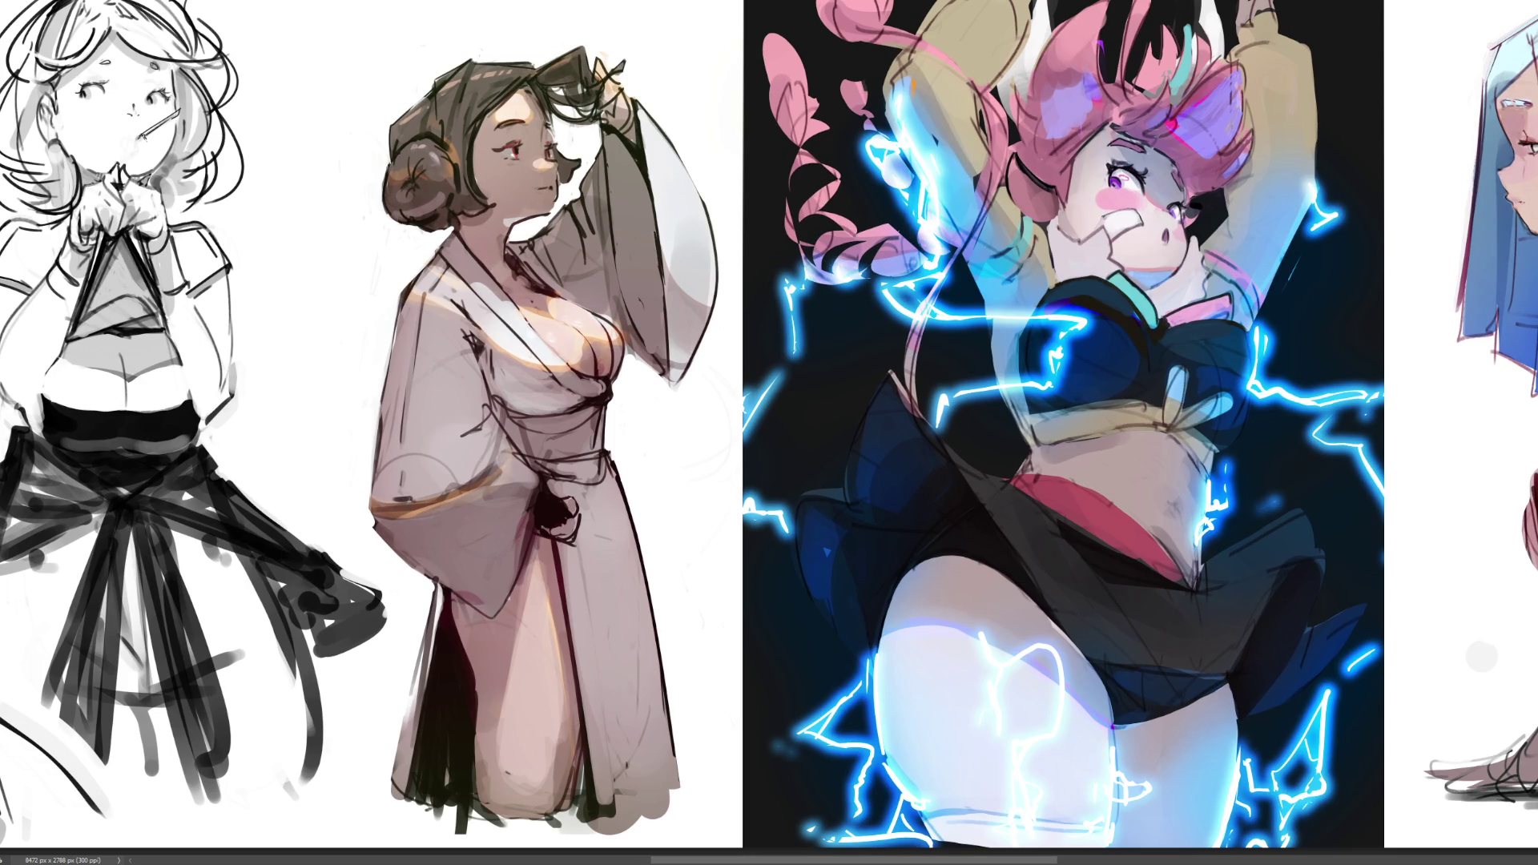
scroll(787, 385, "down", 2)
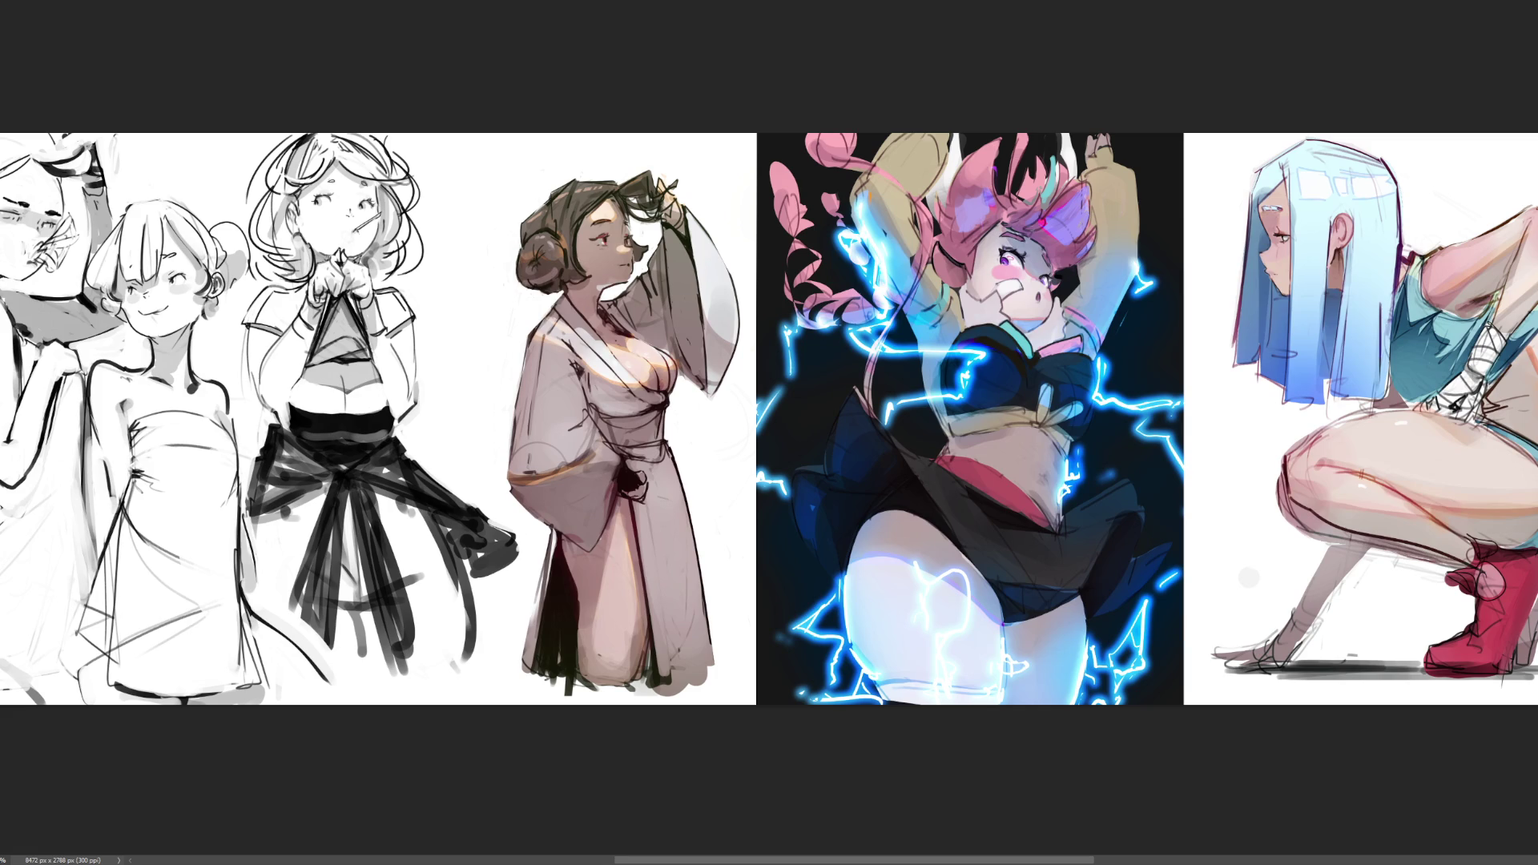
scroll(769, 419, "left", 2)
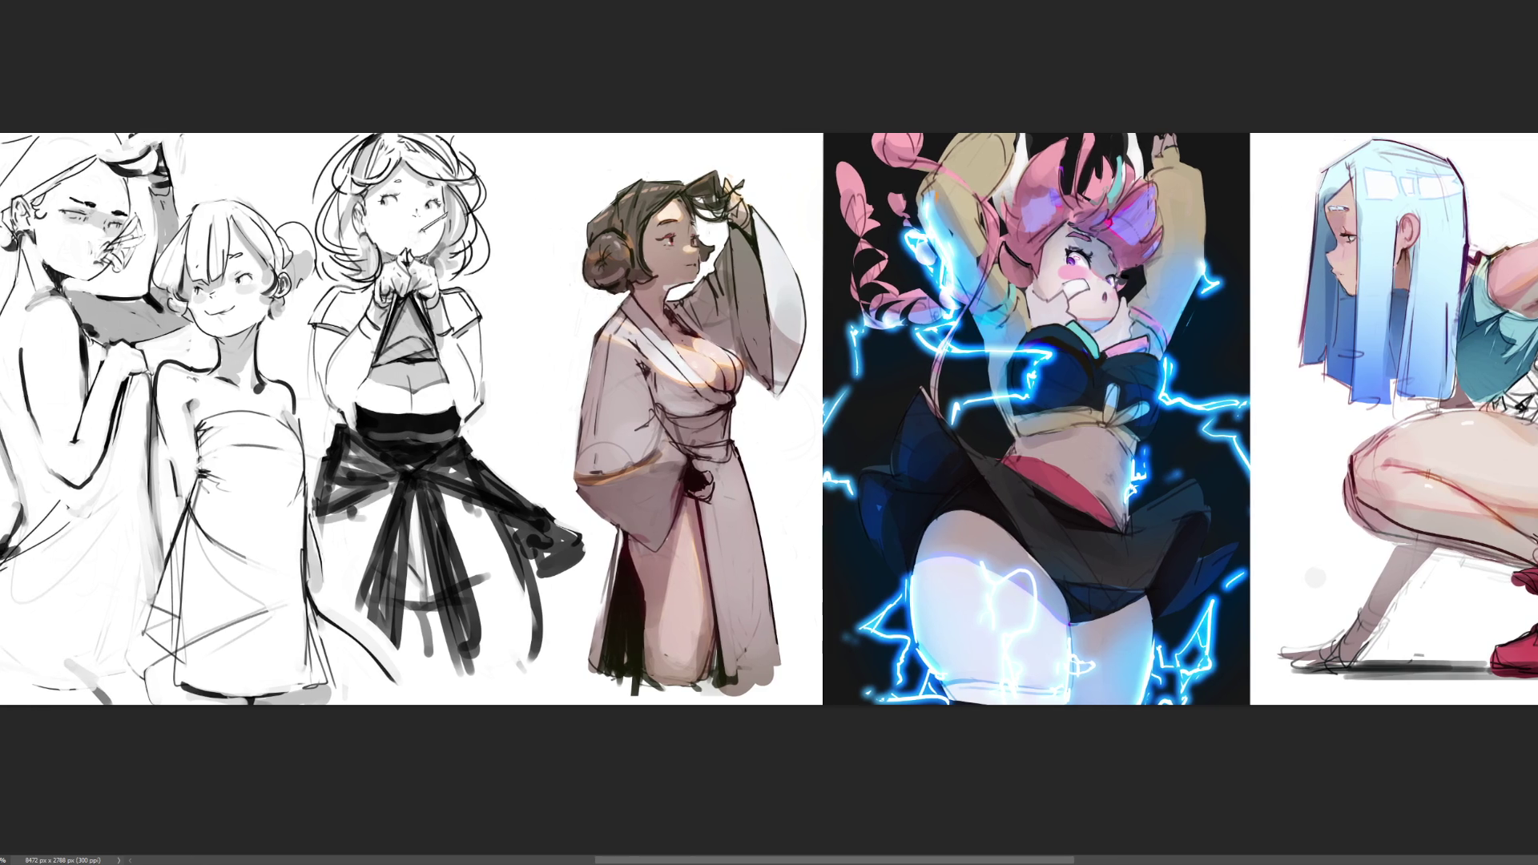
scroll(717, 418, "down", 4)
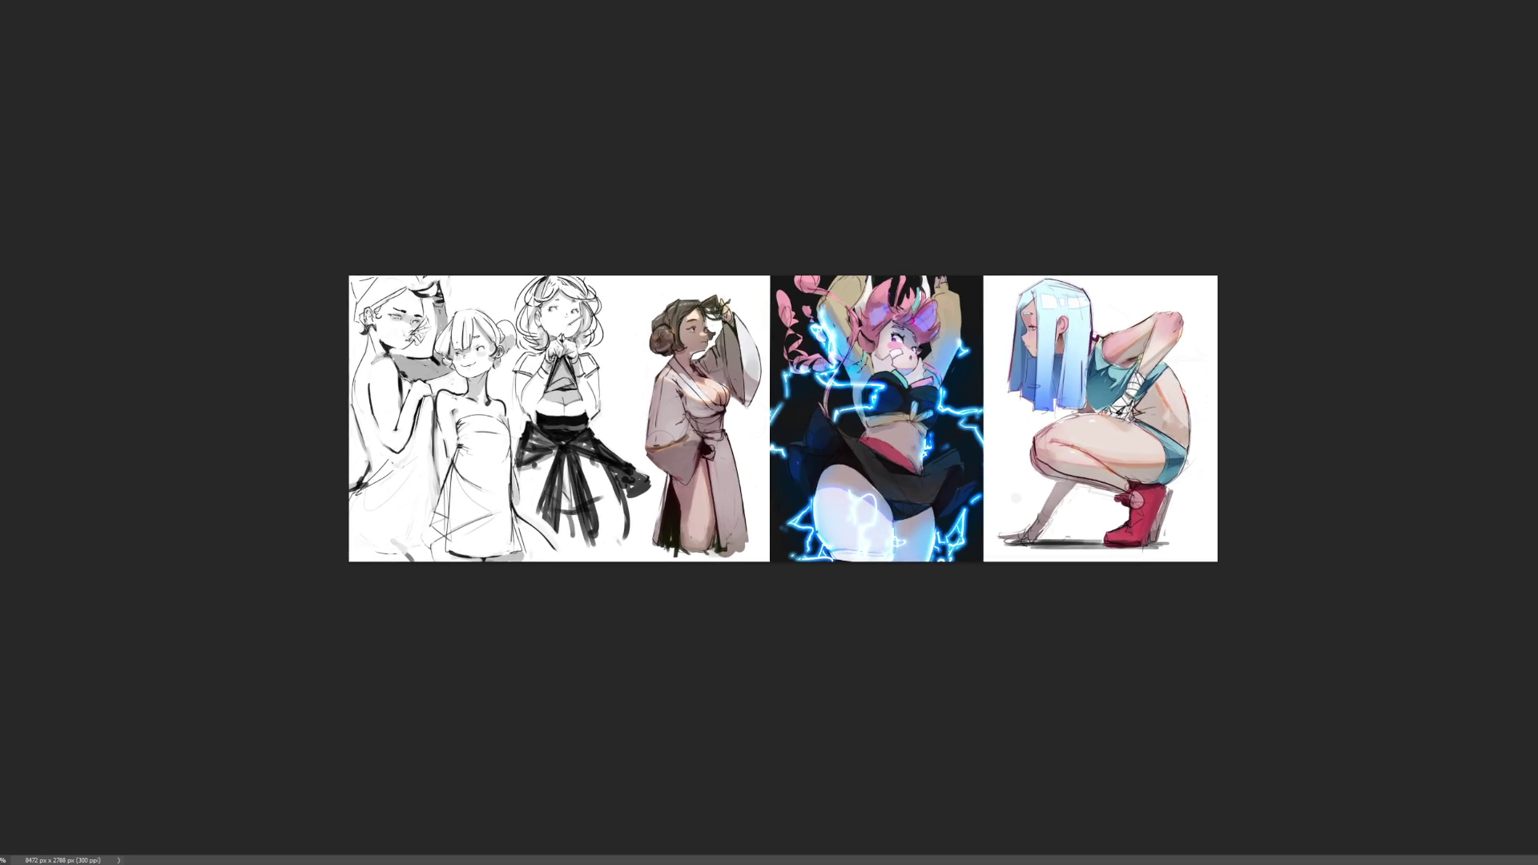
- Save, then delete the blue glow spilling onto the left sketches and right squatting-girl image
key("ctrl+s")
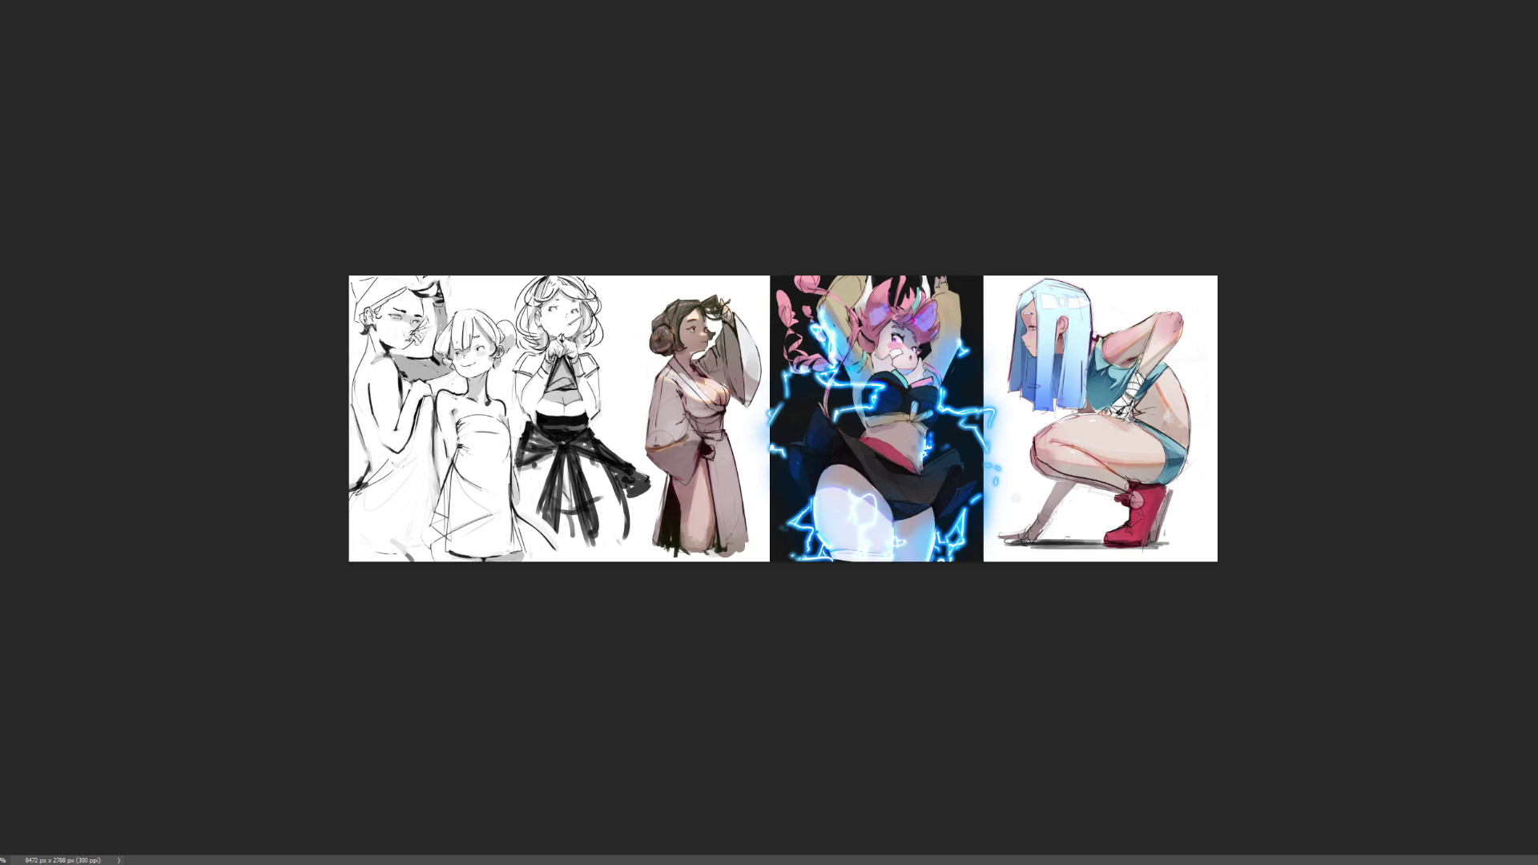
mouse_move(1229, 203)
left_mouse_down()
mouse_move(1033, 587)
mouse_move(983, 637)
left_mouse_up()
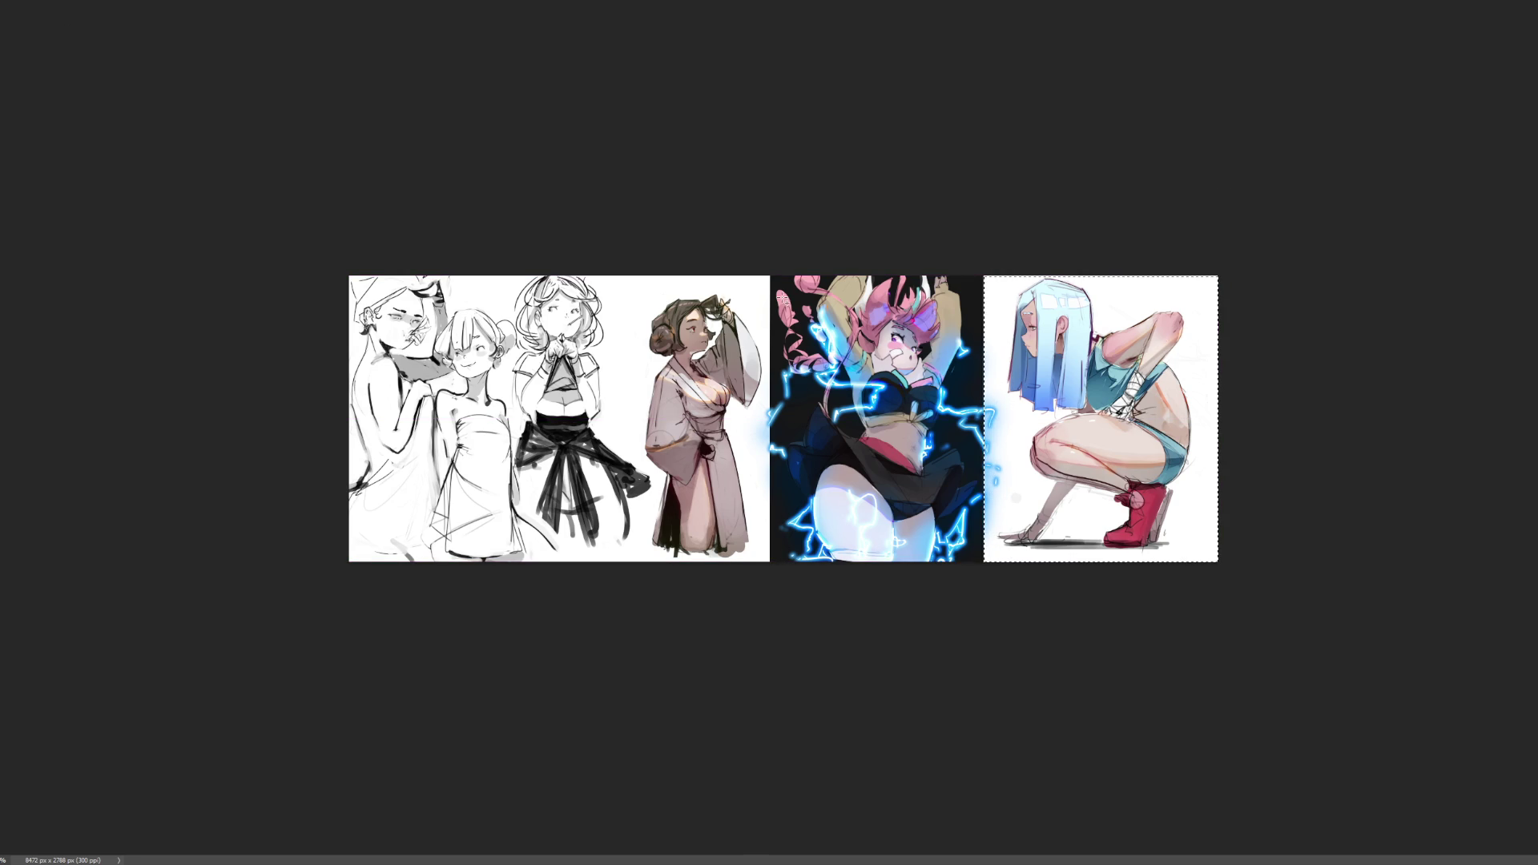
left_click_drag(773, 276, 439, 742)
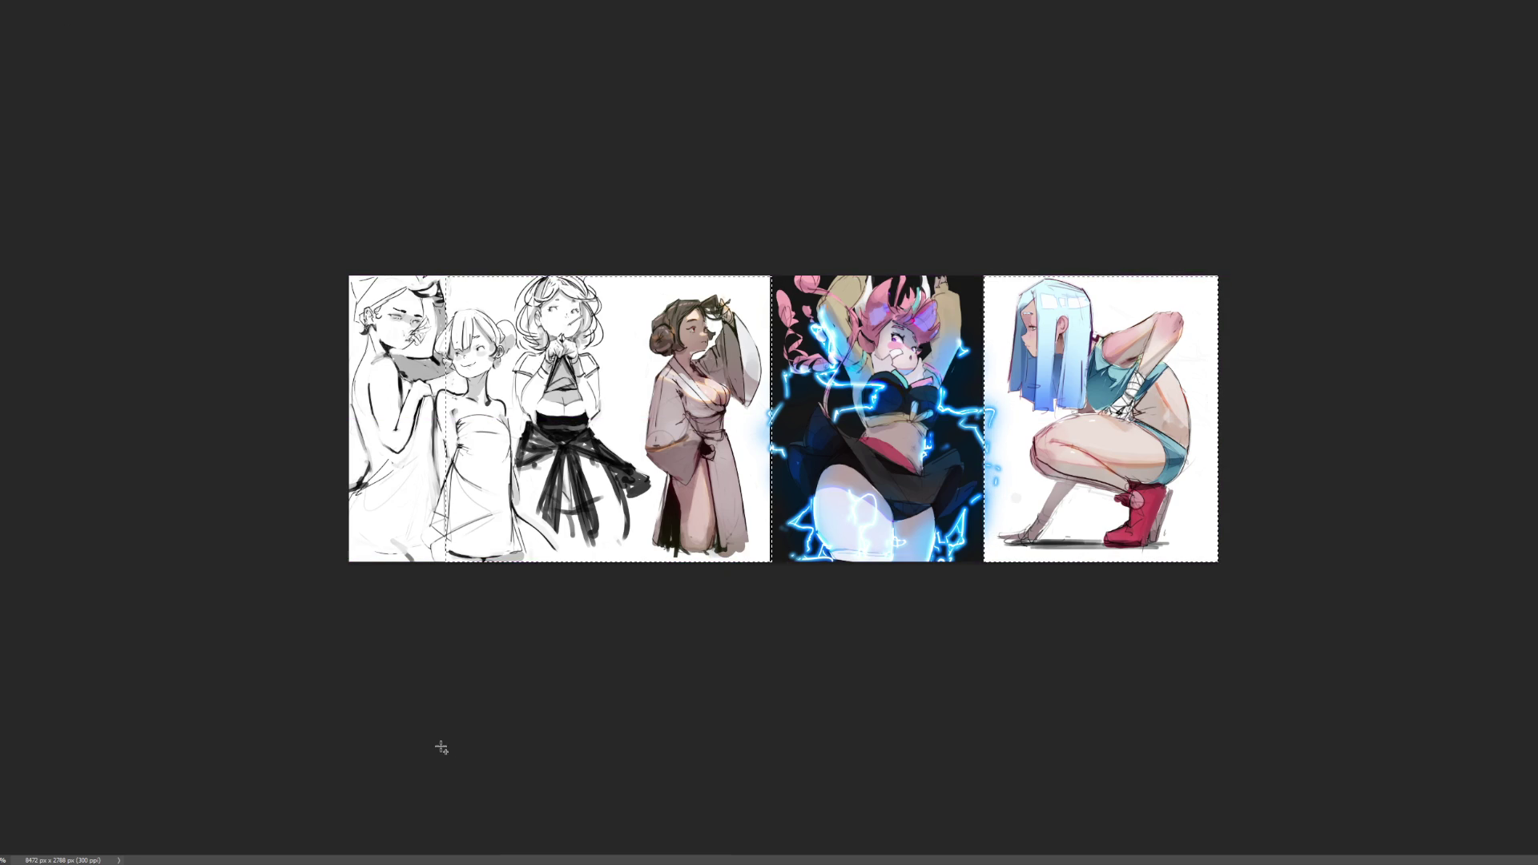
key("Delete")
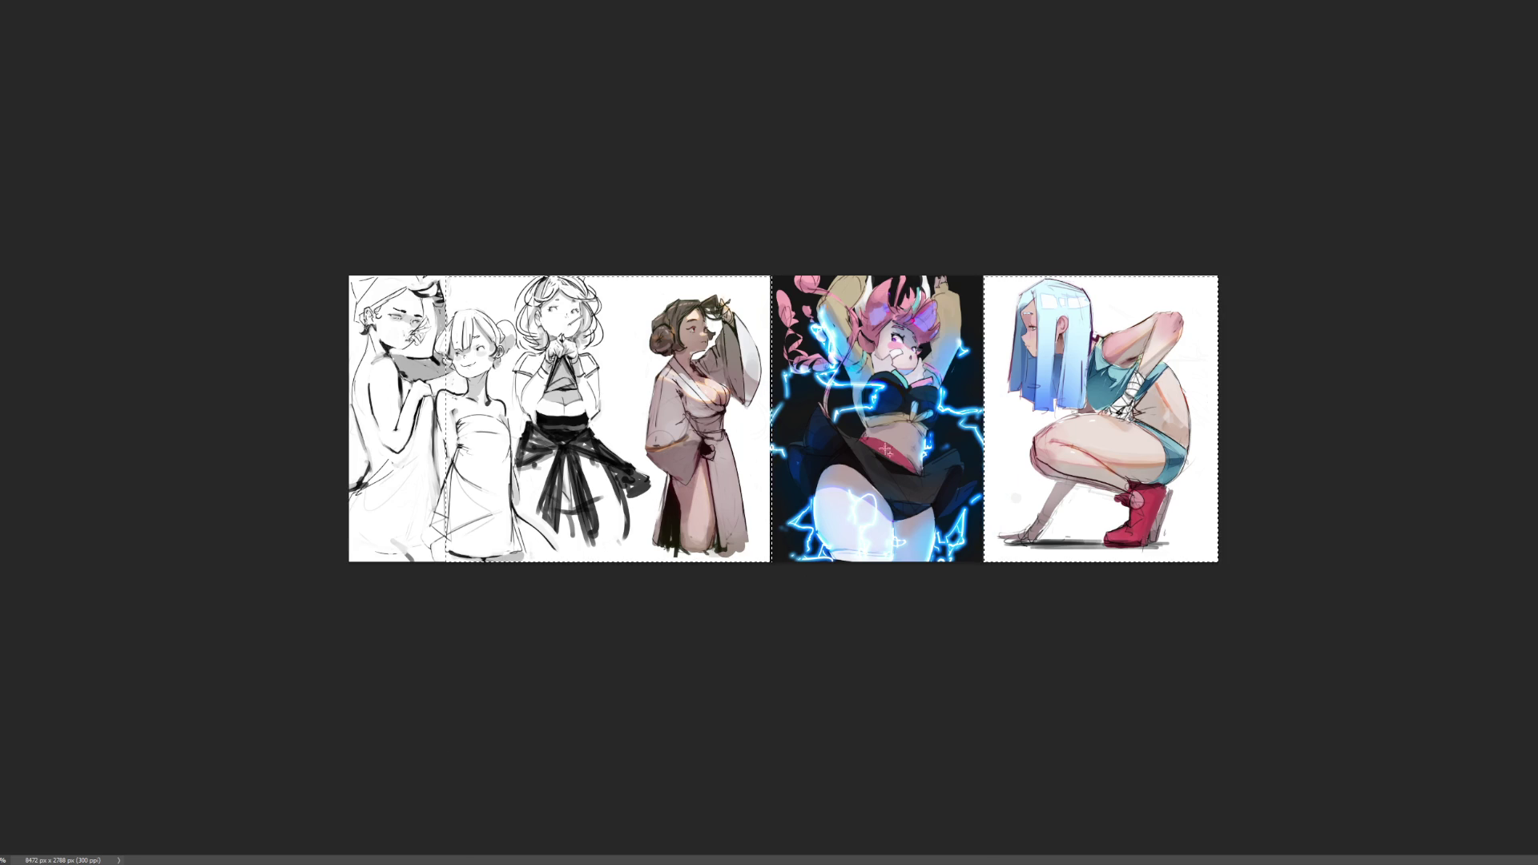
key("ctrl+d")
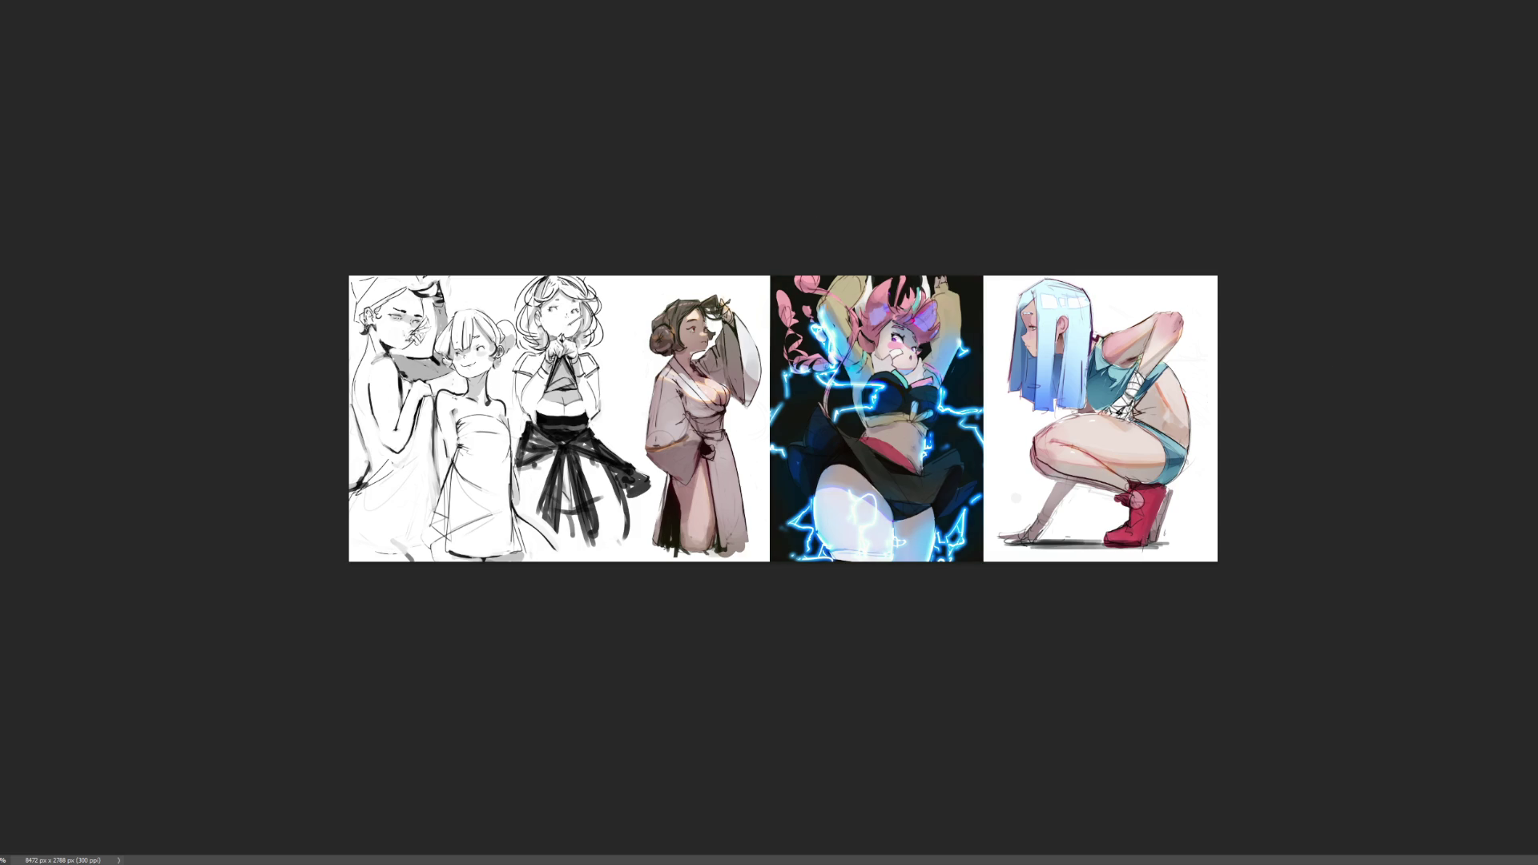
- Try and undo a dark chest stroke, then zoom out to fit the whole sketch sheet
scroll(858, 396, "up", 5)
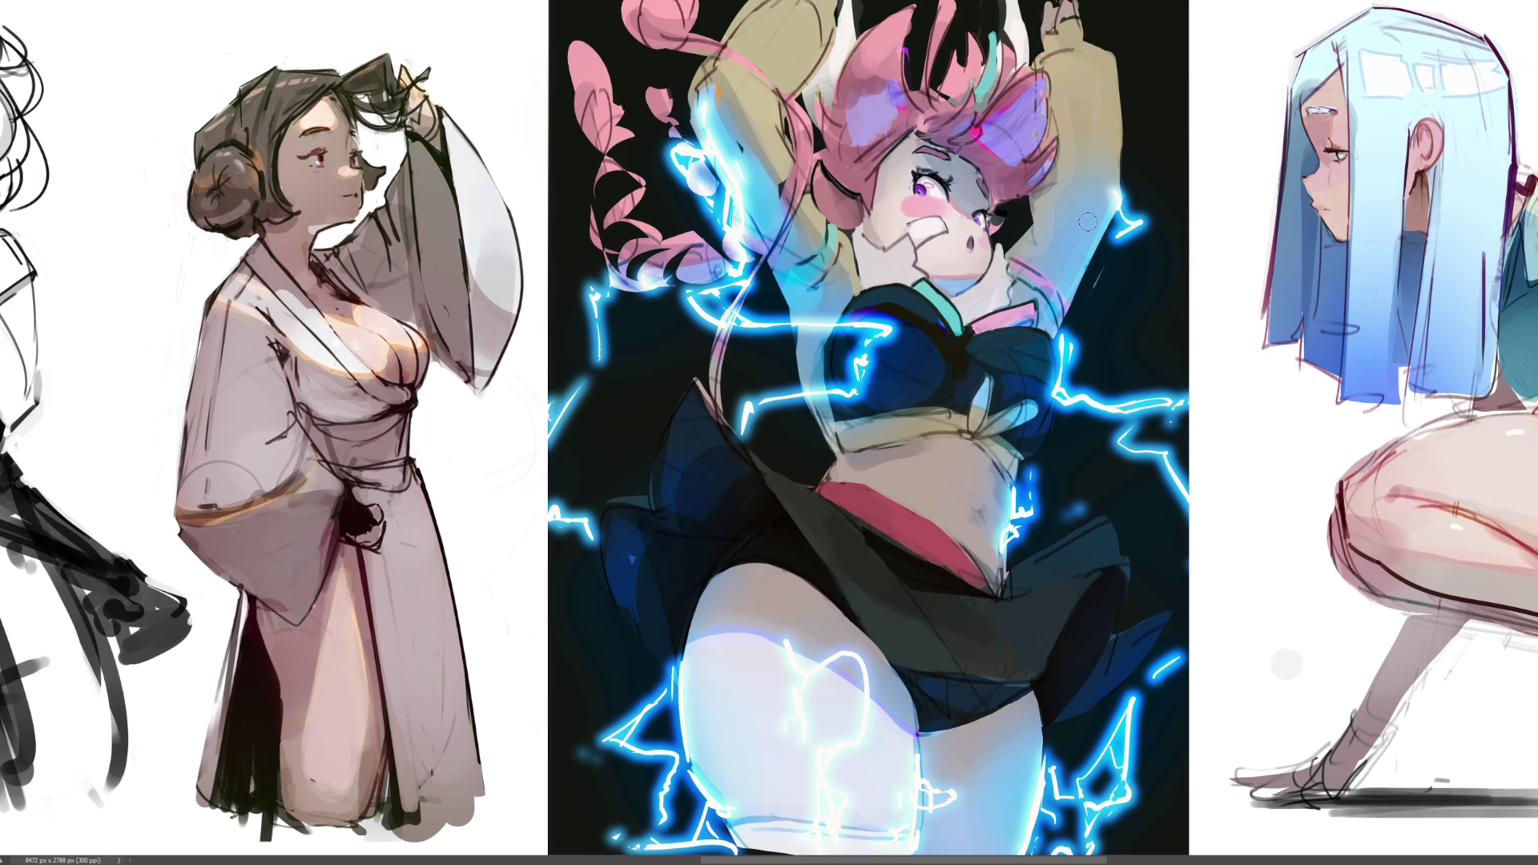
left_click_drag(967, 362, 1066, 377)
key("ctrl+z")
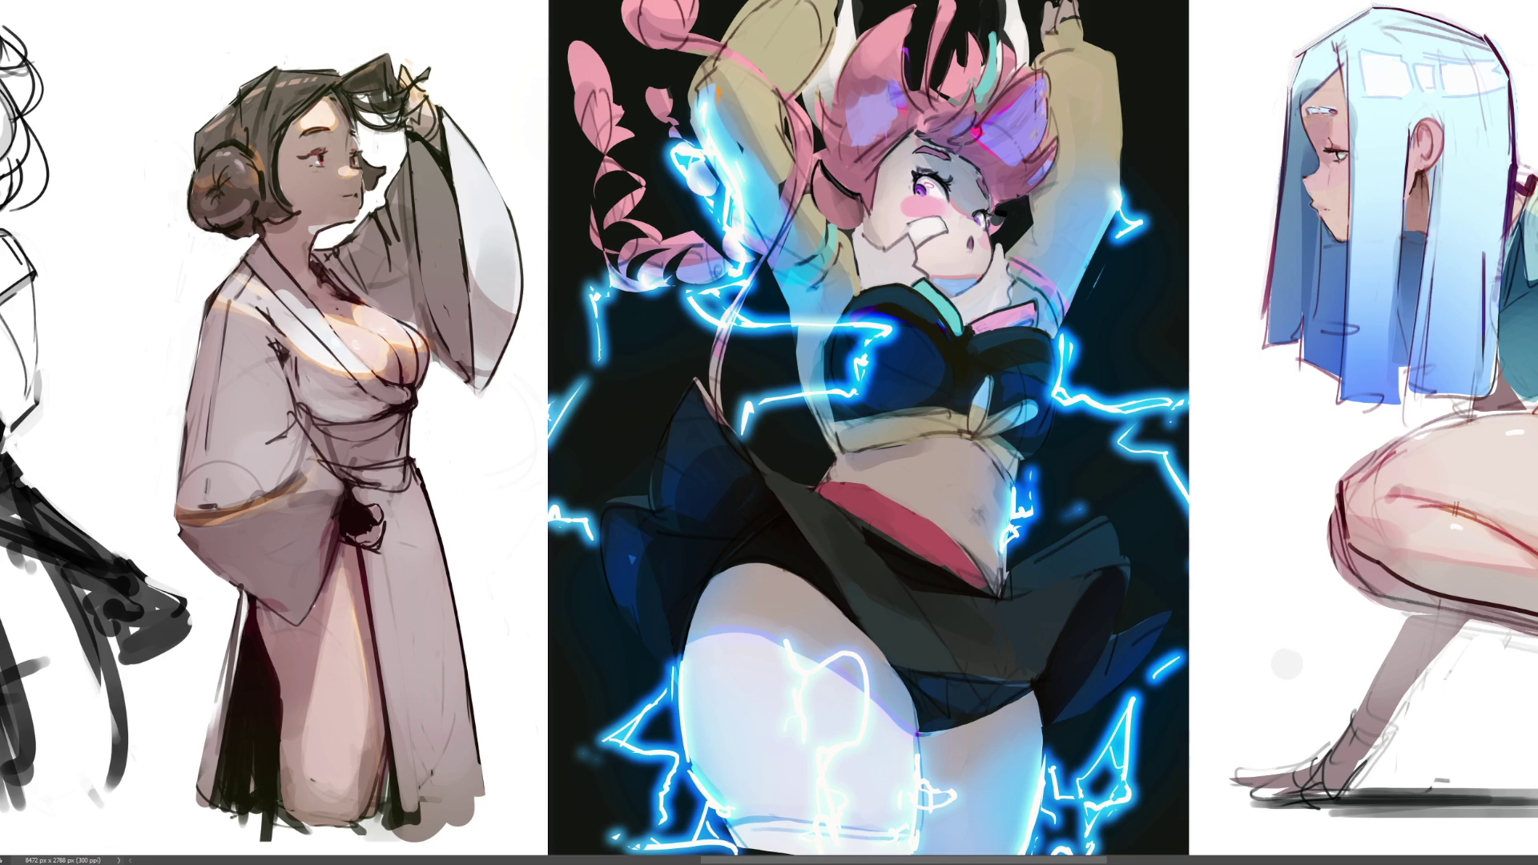
key("ctrl+minus")
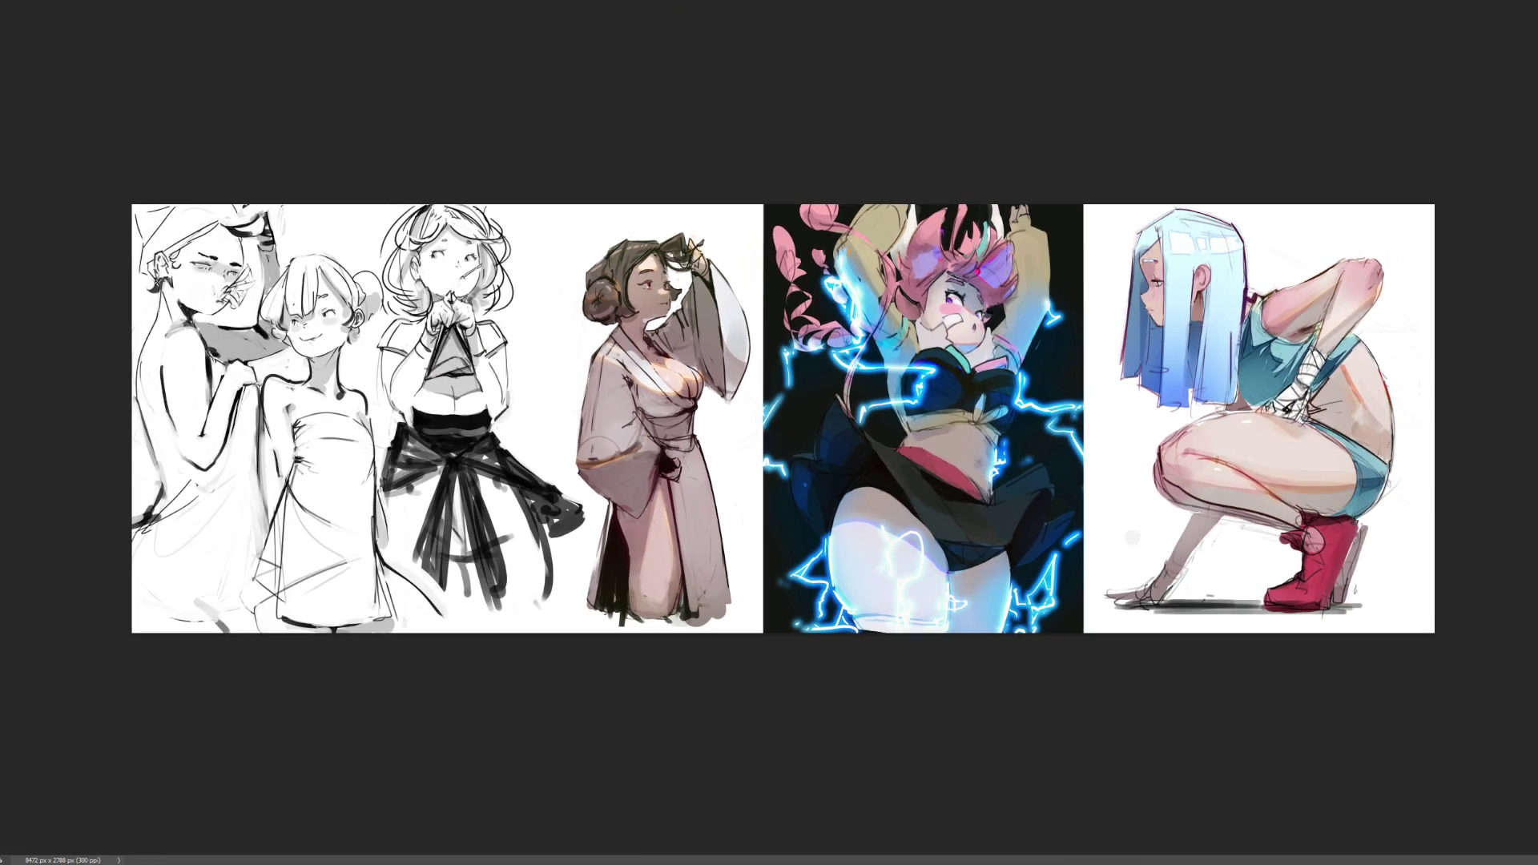
key("ctrl+minus")
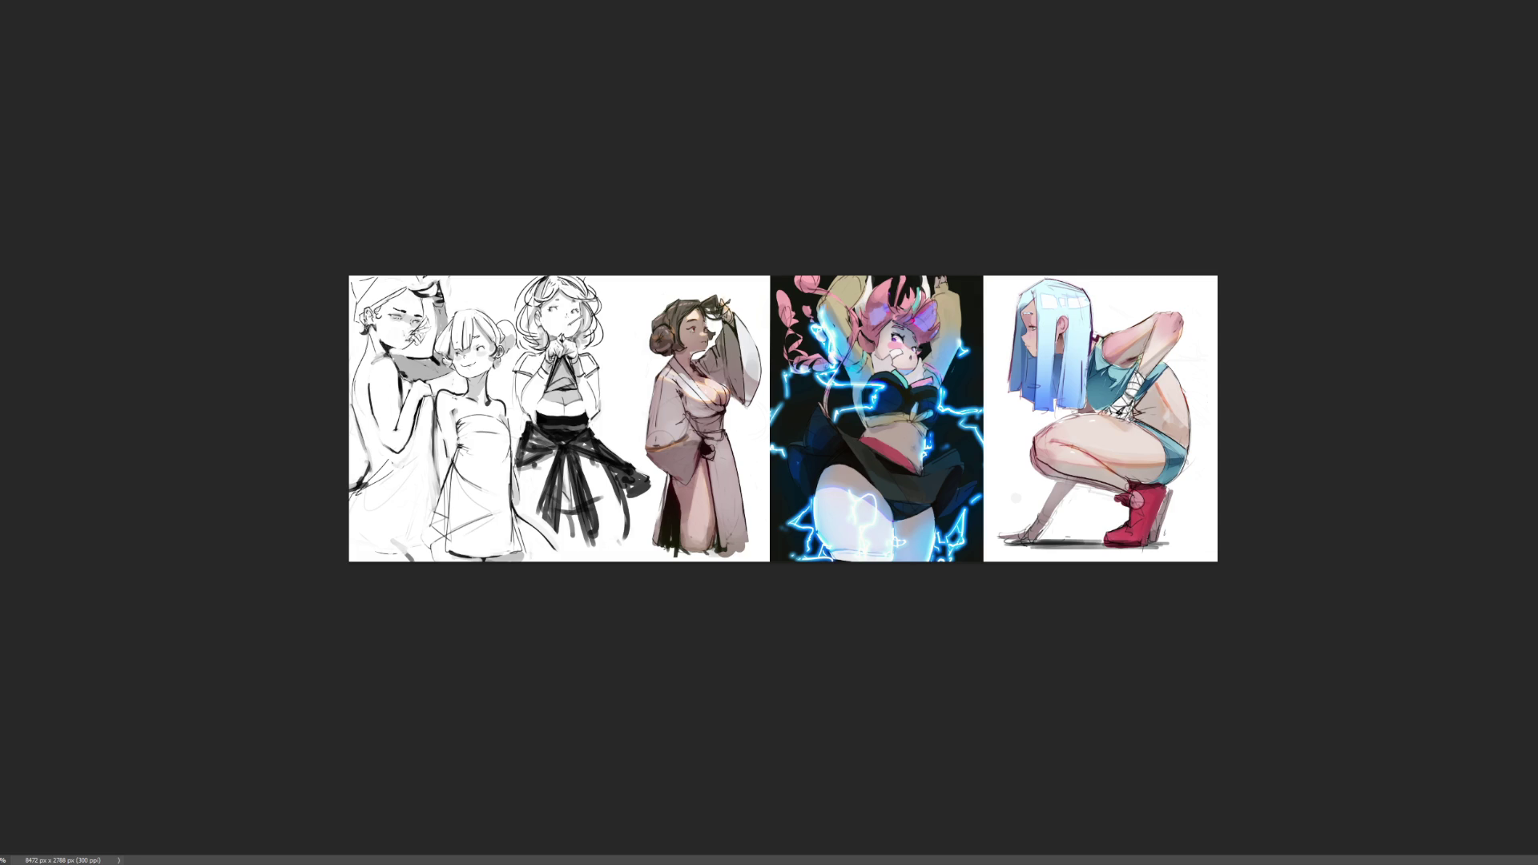
key("ctrl+plus")
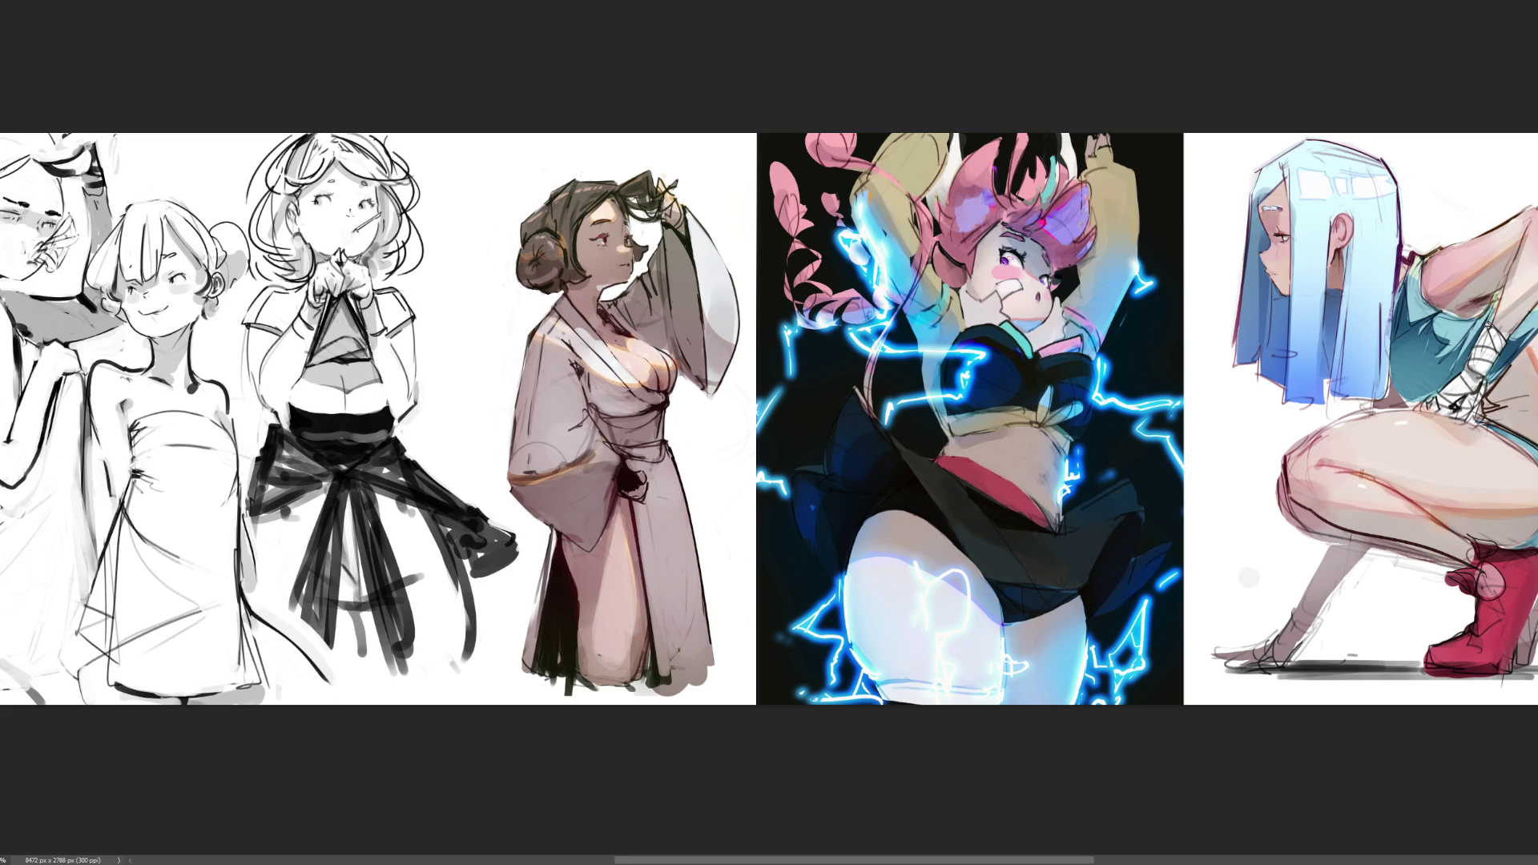
key("ctrl+minus")
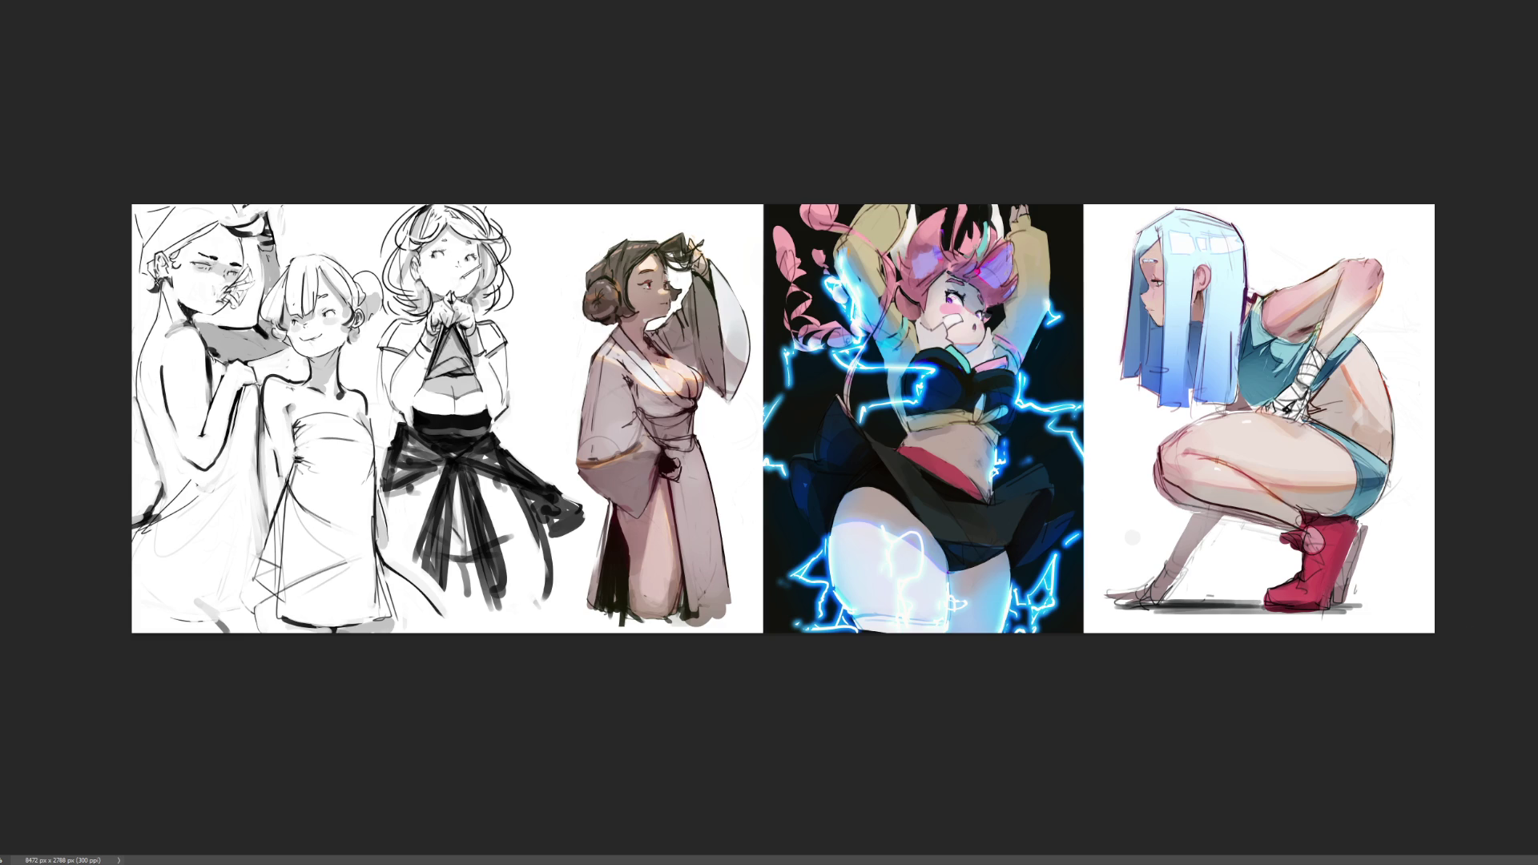
- Undo the stray strokes near the squatting girl's hand and save the sheet
left_click_drag(1088, 511, 1229, 568)
left_click_drag(1086, 573, 1144, 577)
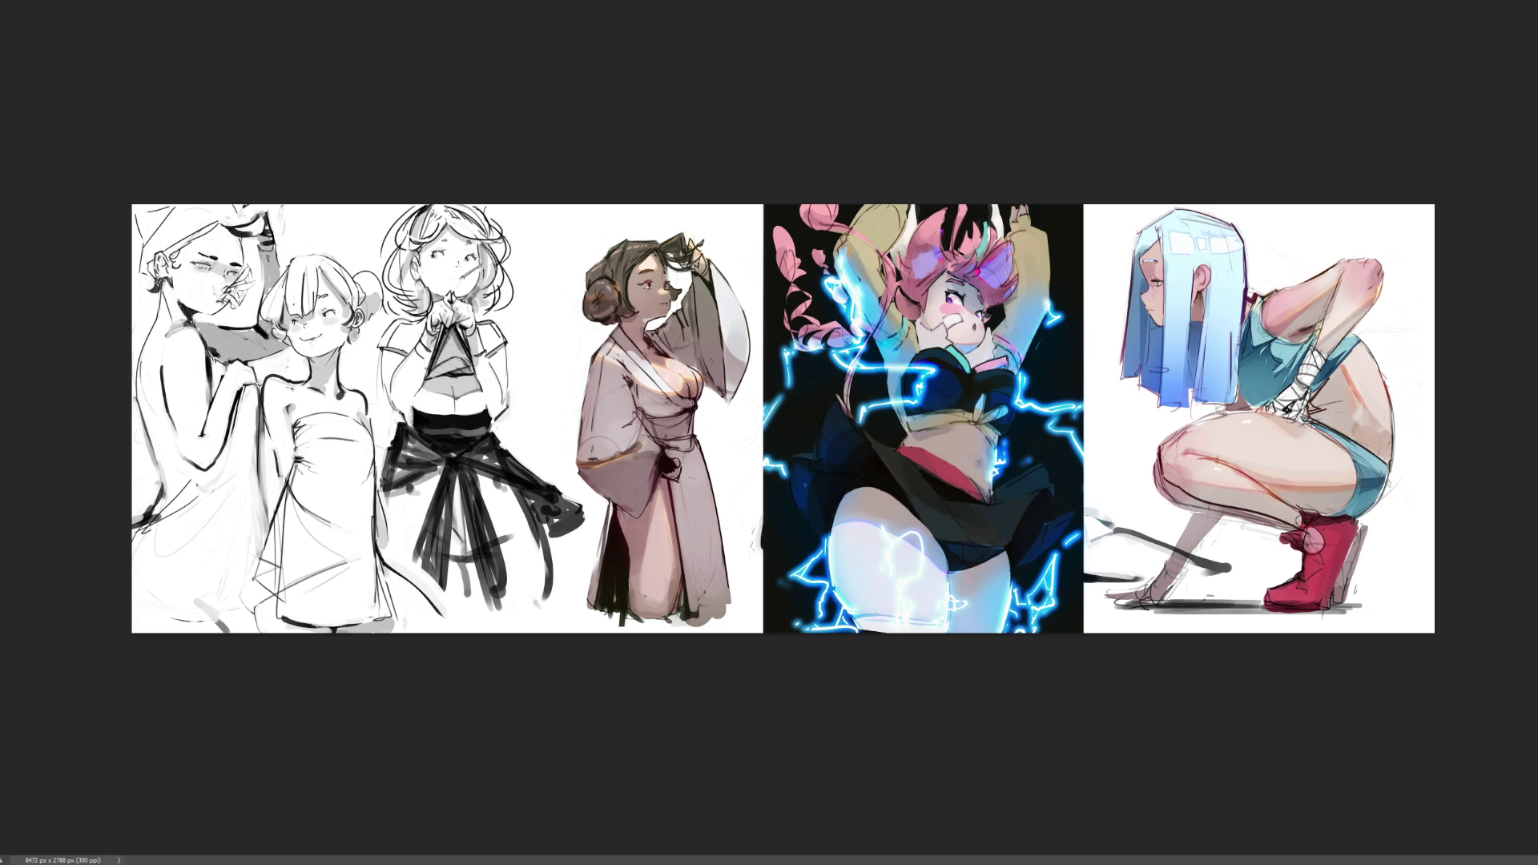
key("ctrl+z")
key("ctrl+z")
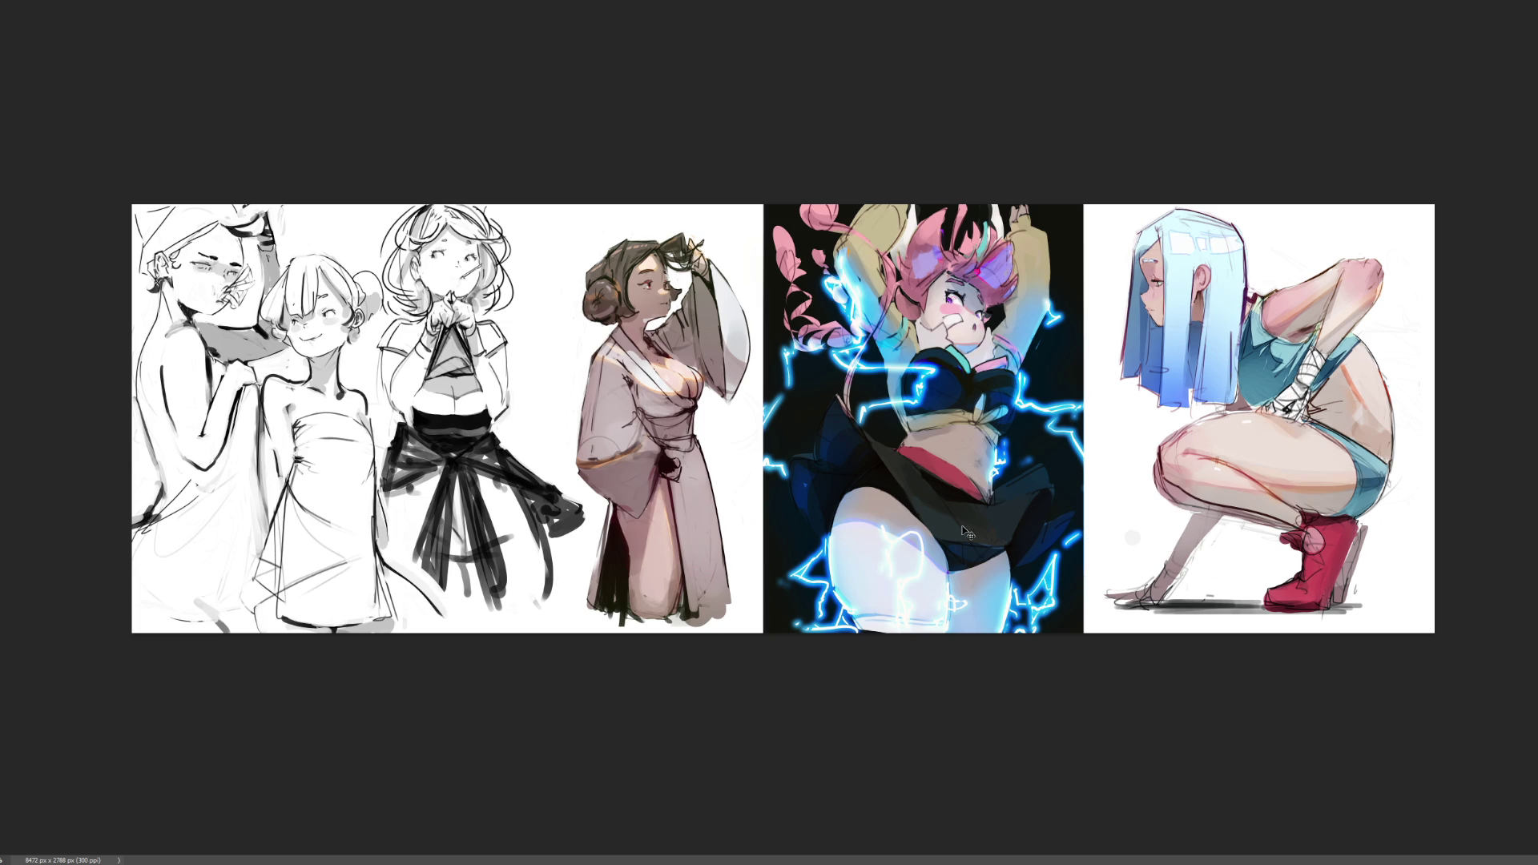
key("ctrl+s")
- Extend the canvas leftward with the Crop tool to add blank white space
key("c")
left_click_drag(129, 421, 4, 417)
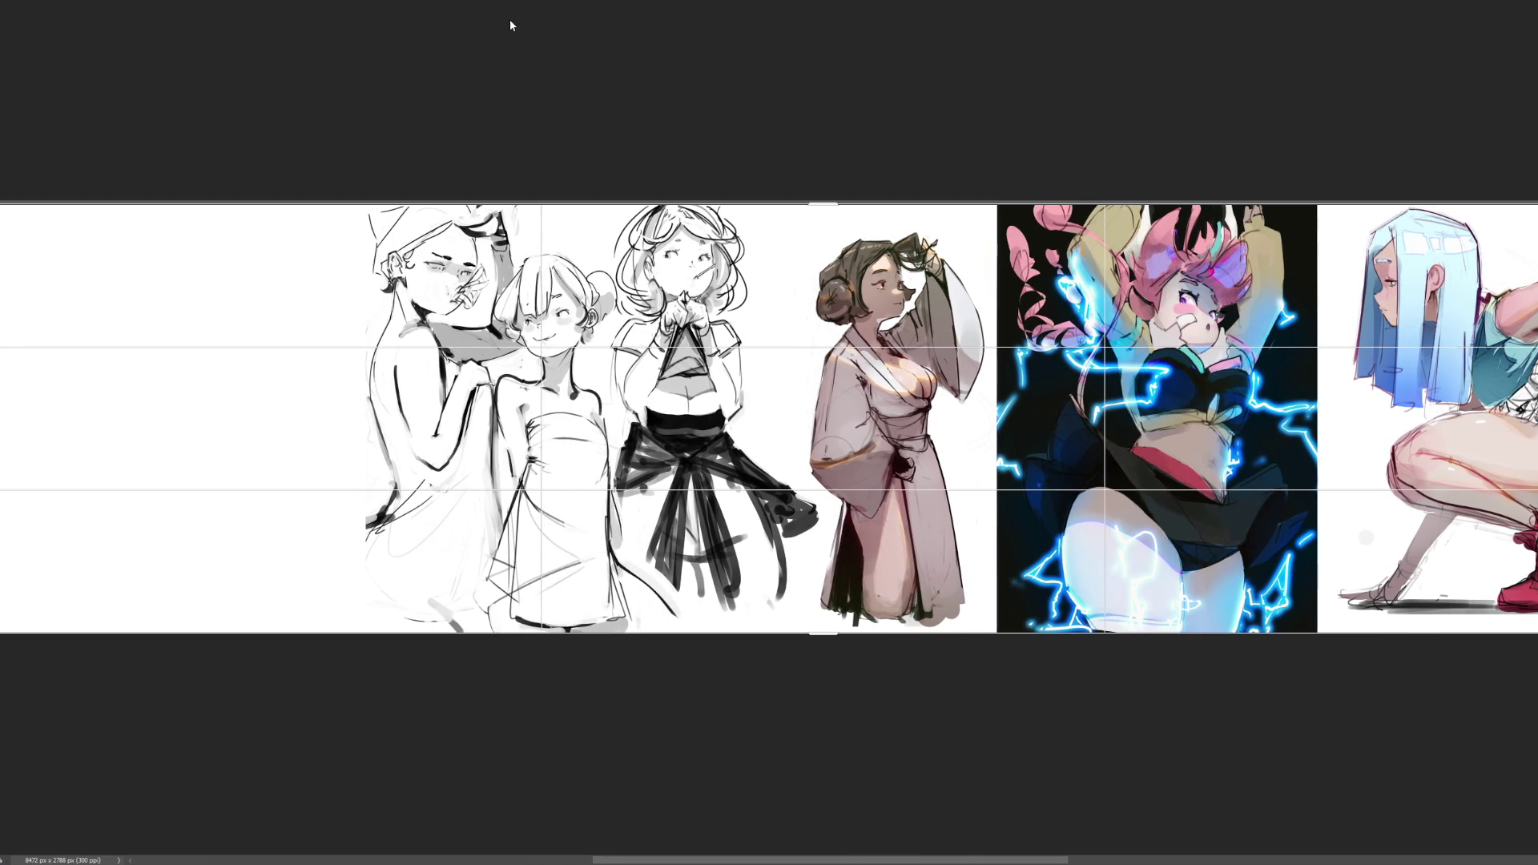
key("Return")
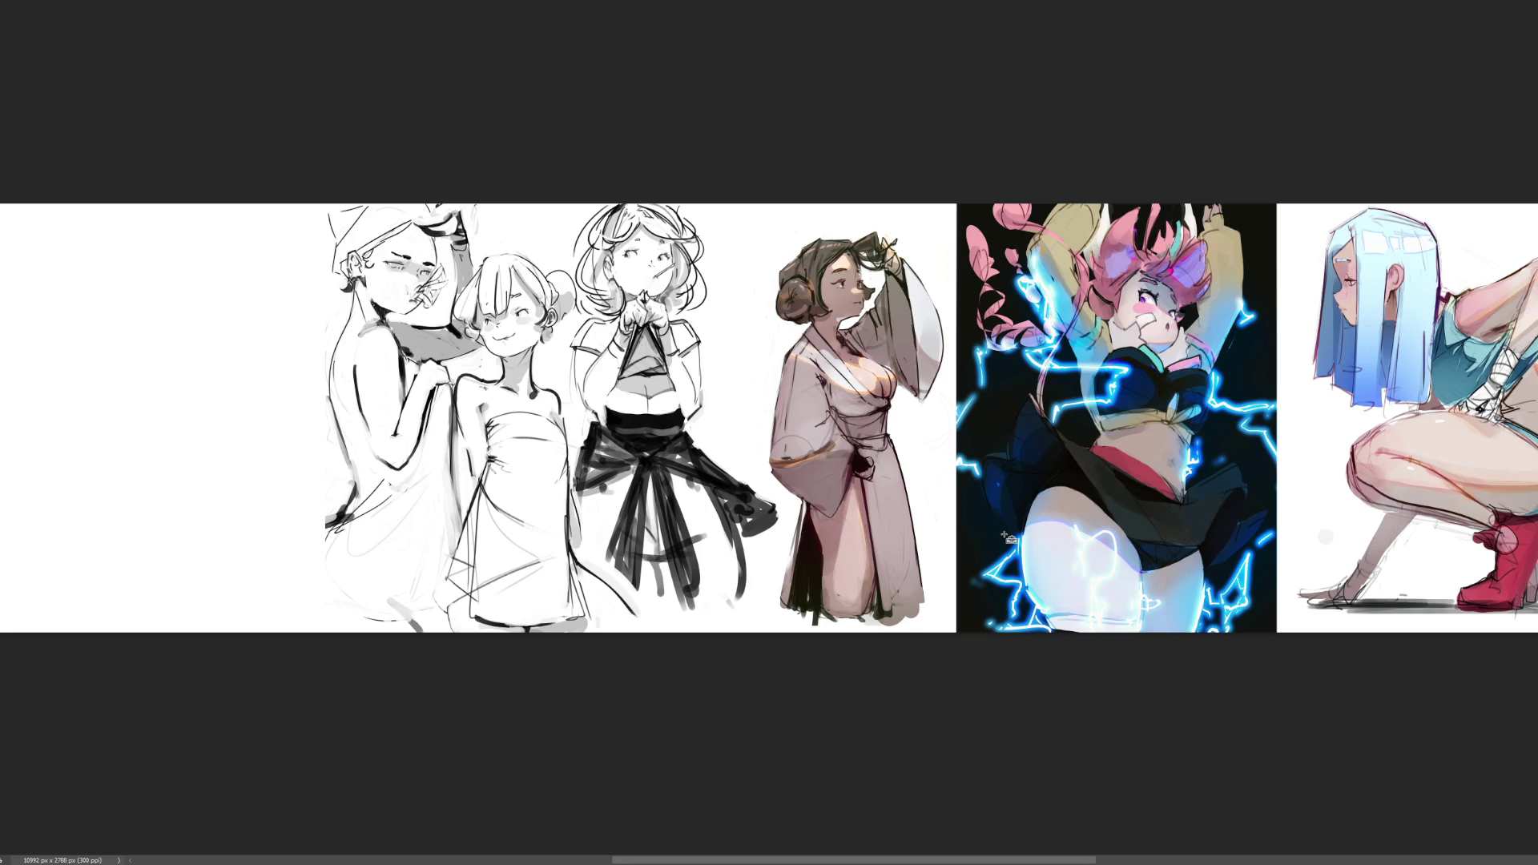
key("ctrl+t")
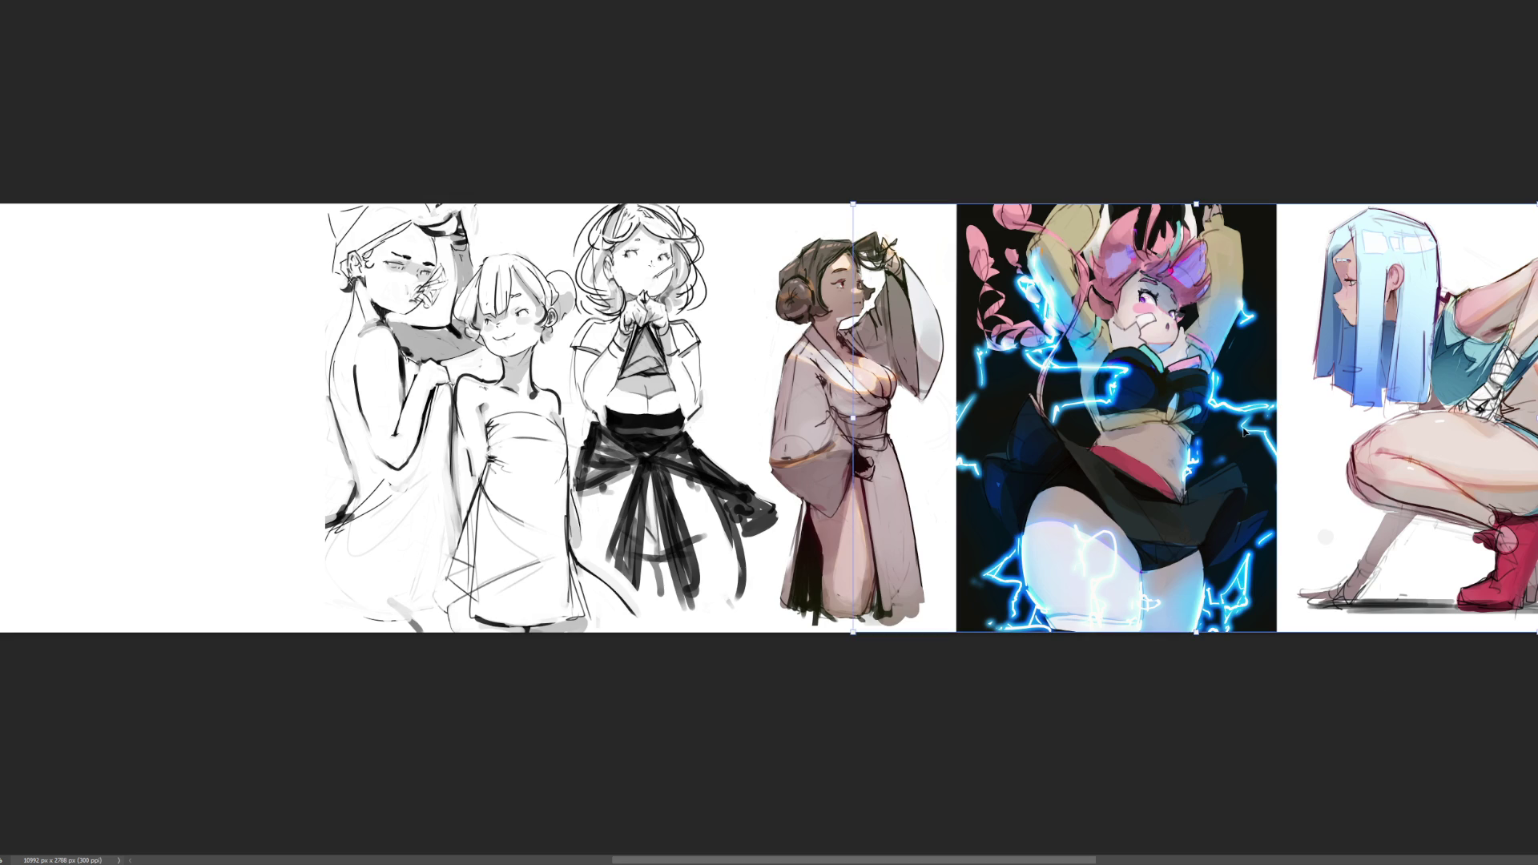
- Move the lightning girl artwork flush to the far left edge of the sheet
left_click_drag(1087, 347, 139, 375)
left_click_drag(770, 392, 813, 339)
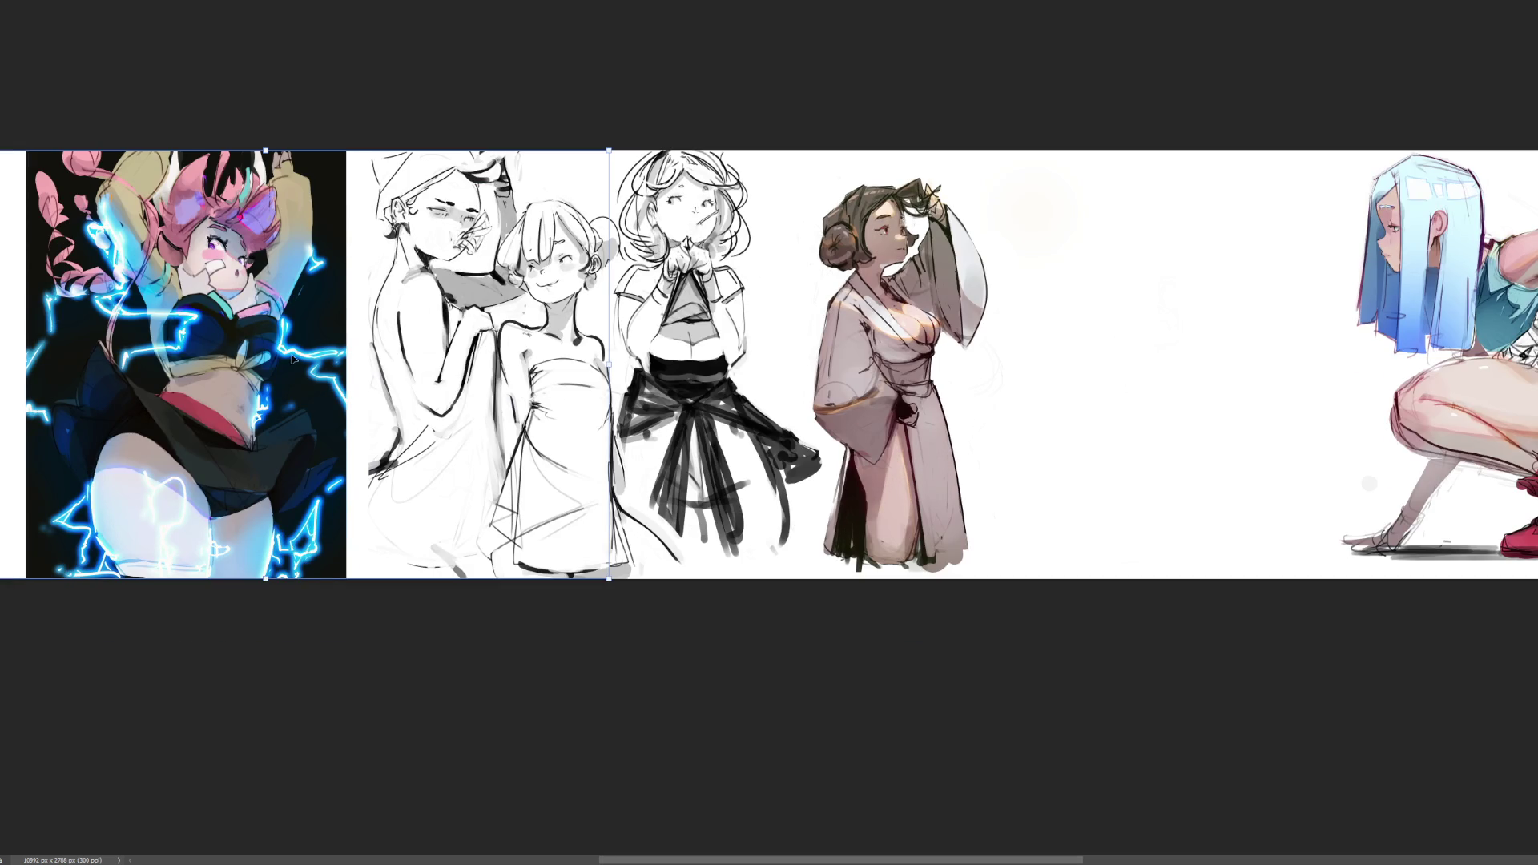
left_click_drag(292, 360, 197, 360)
key("Return")
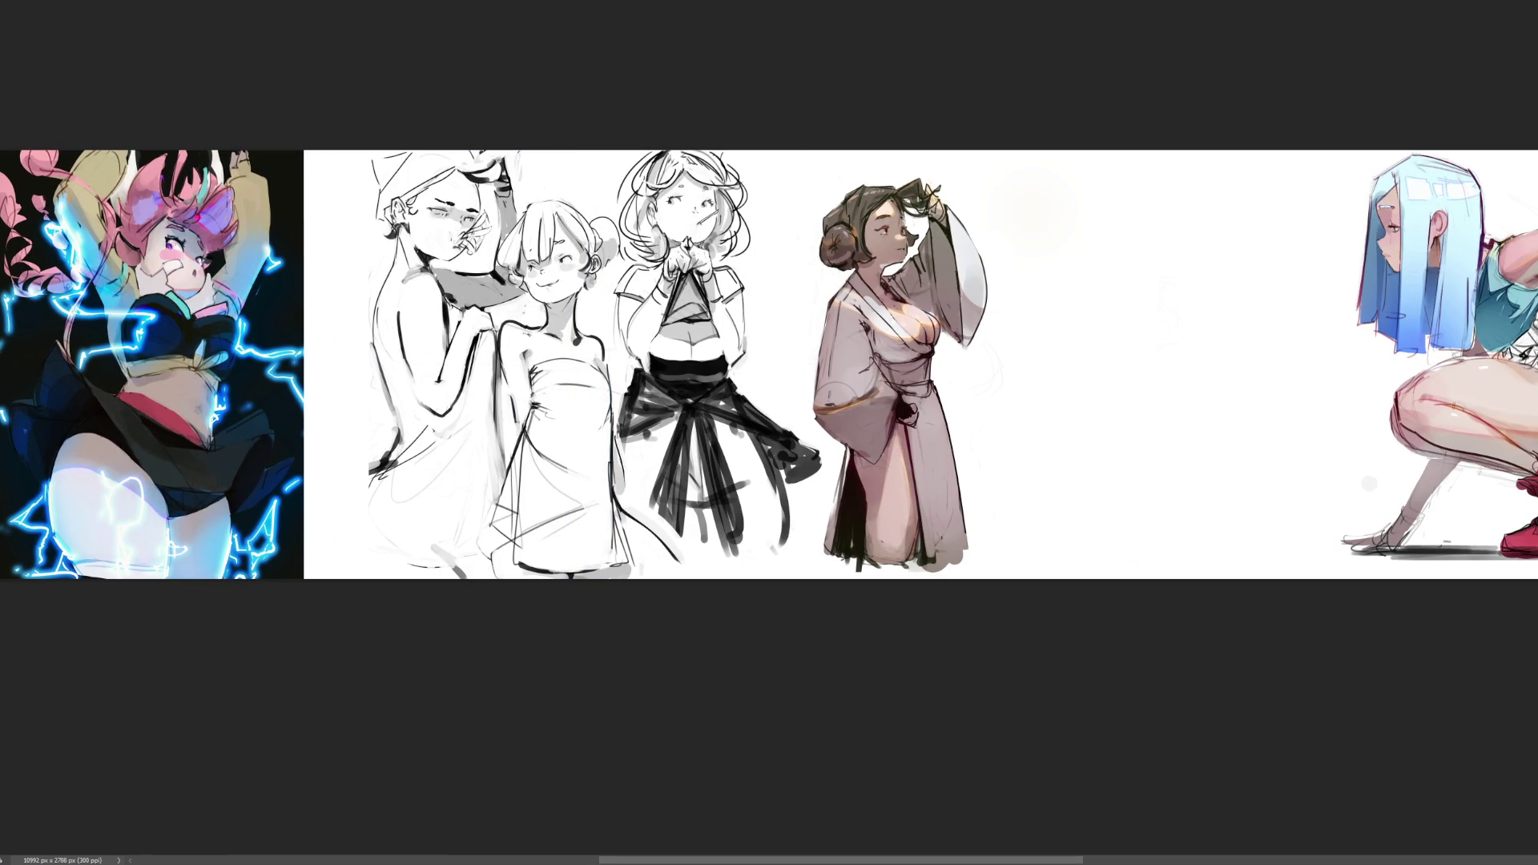
- Shift the three line-art girls left, then slide the robed girl left beside them
key("ctrl+t")
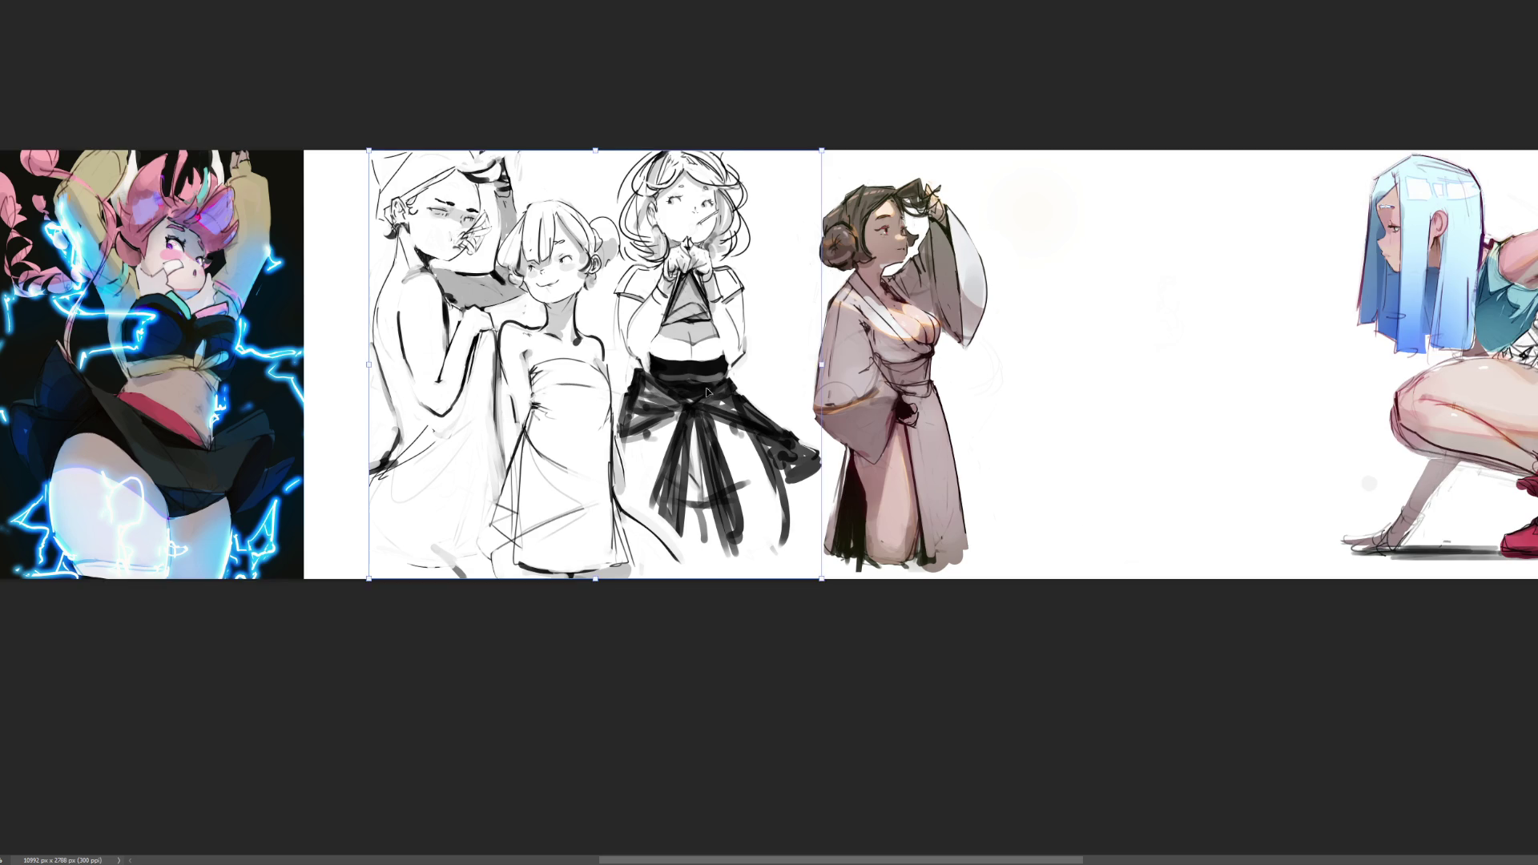
left_click_drag(703, 392, 645, 388)
key("Return")
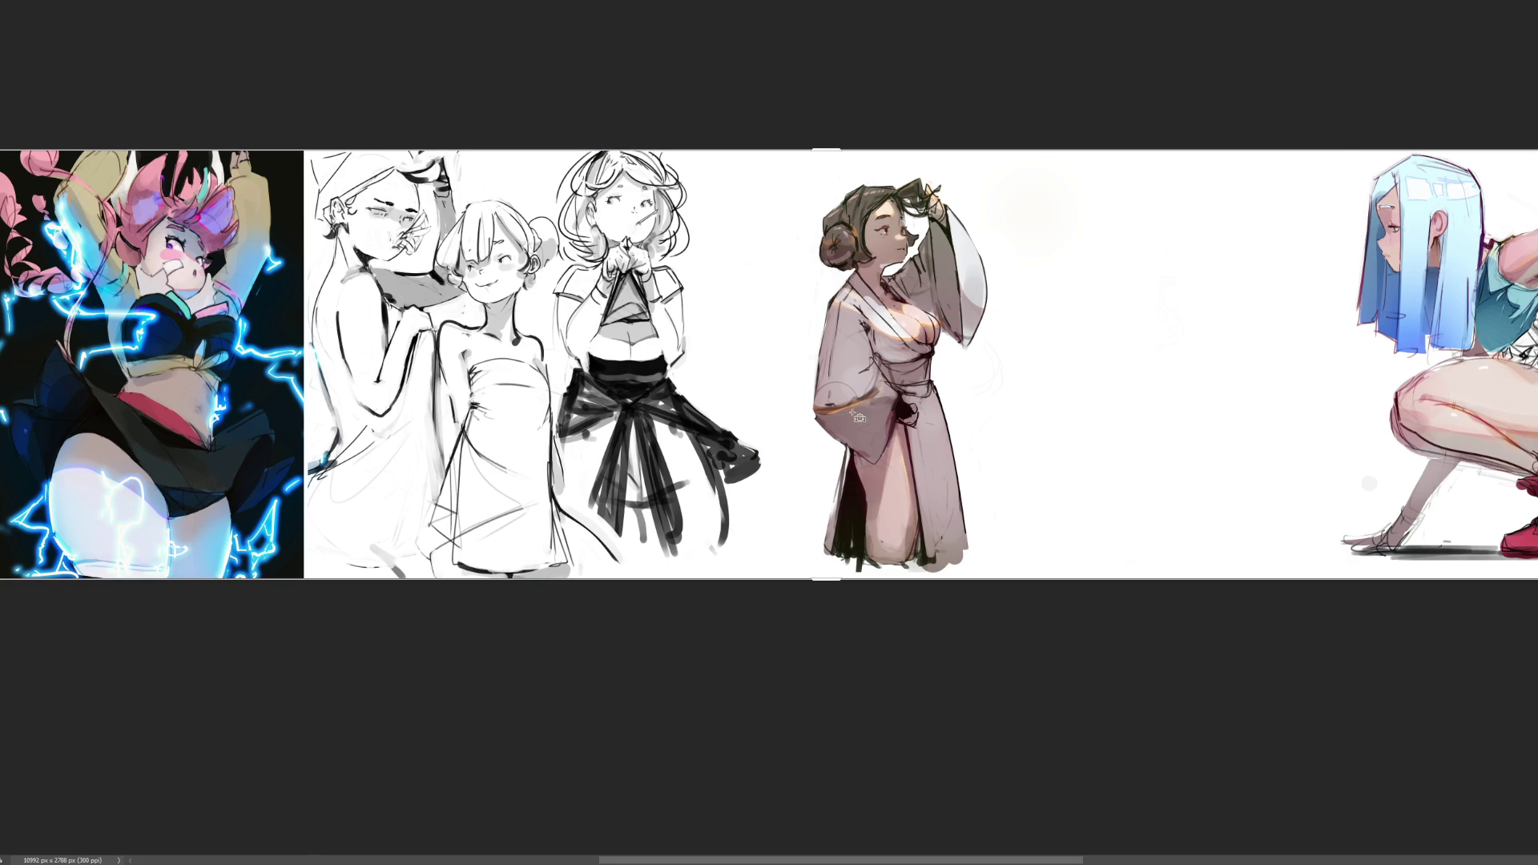
left_click(866, 401)
left_click_drag(866, 400, 791, 395)
- Lock in the robed girl's position and slide the sitting-girl sketch left into the gap
key("Return")
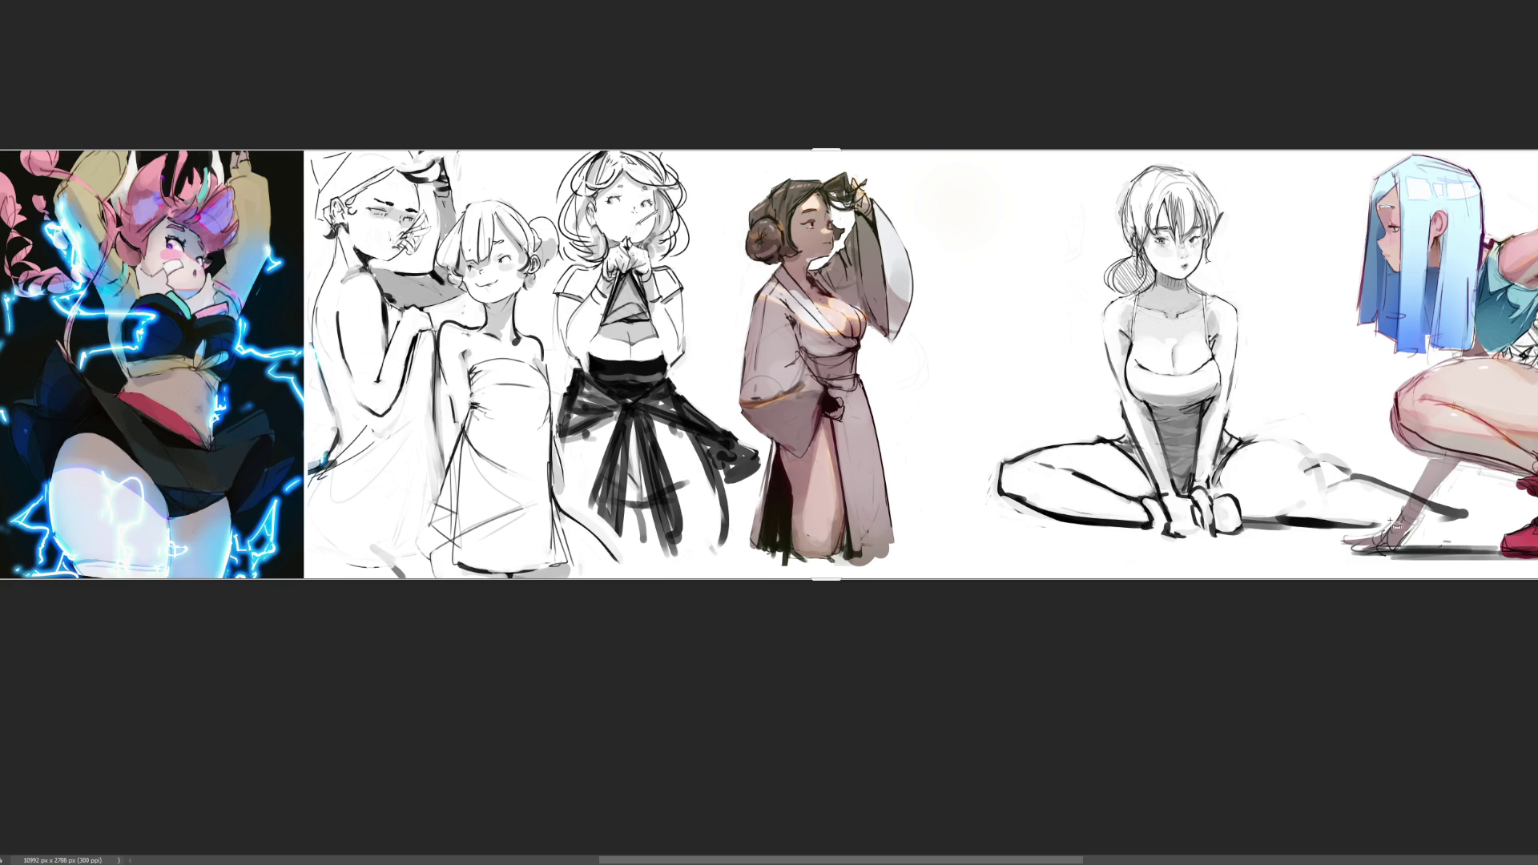
left_click_drag(1206, 419, 1110, 416)
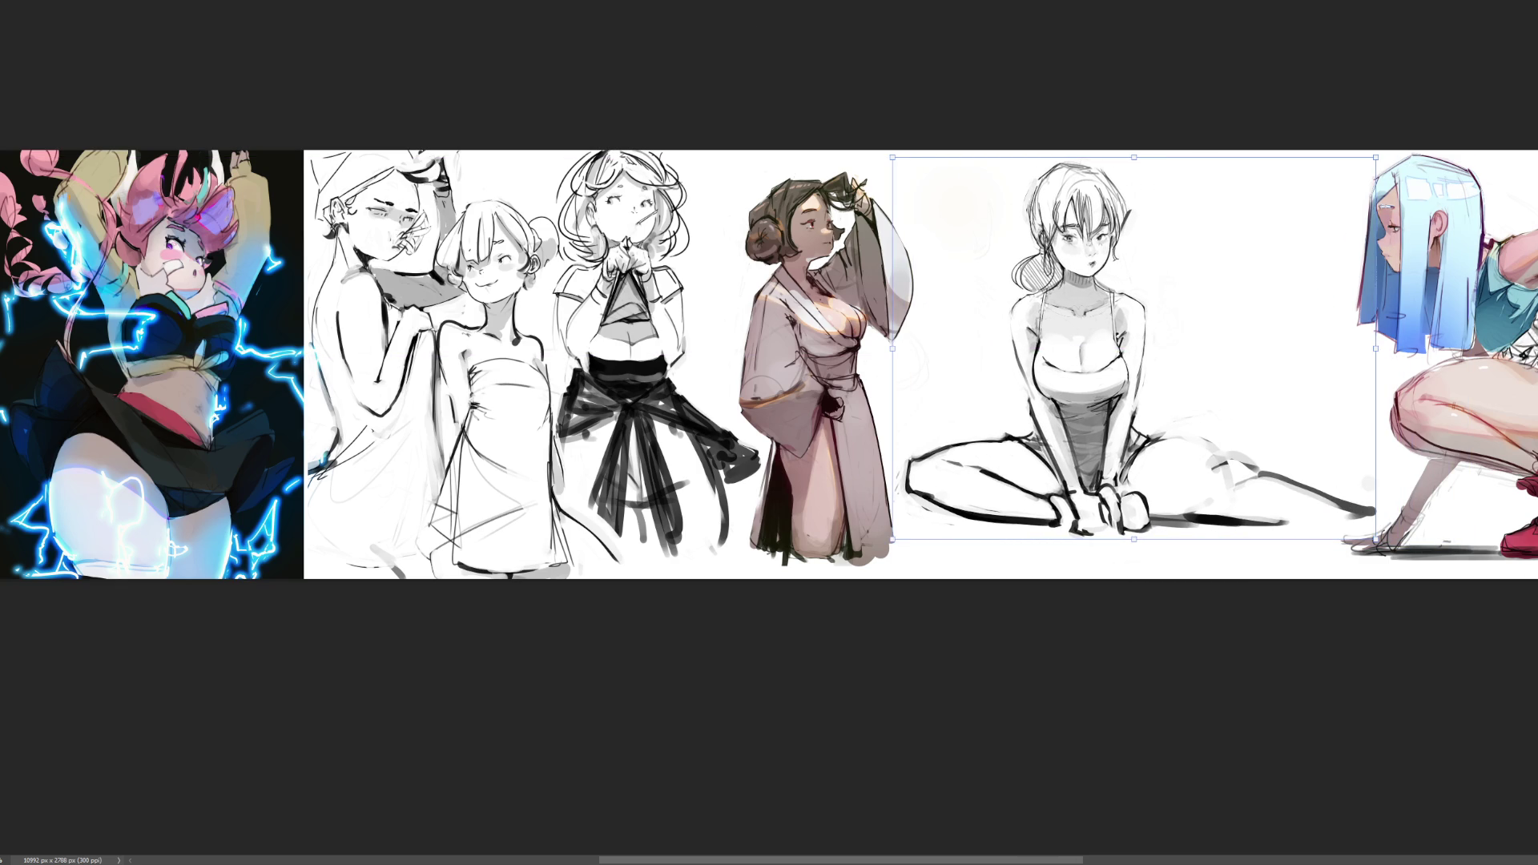
key("Return")
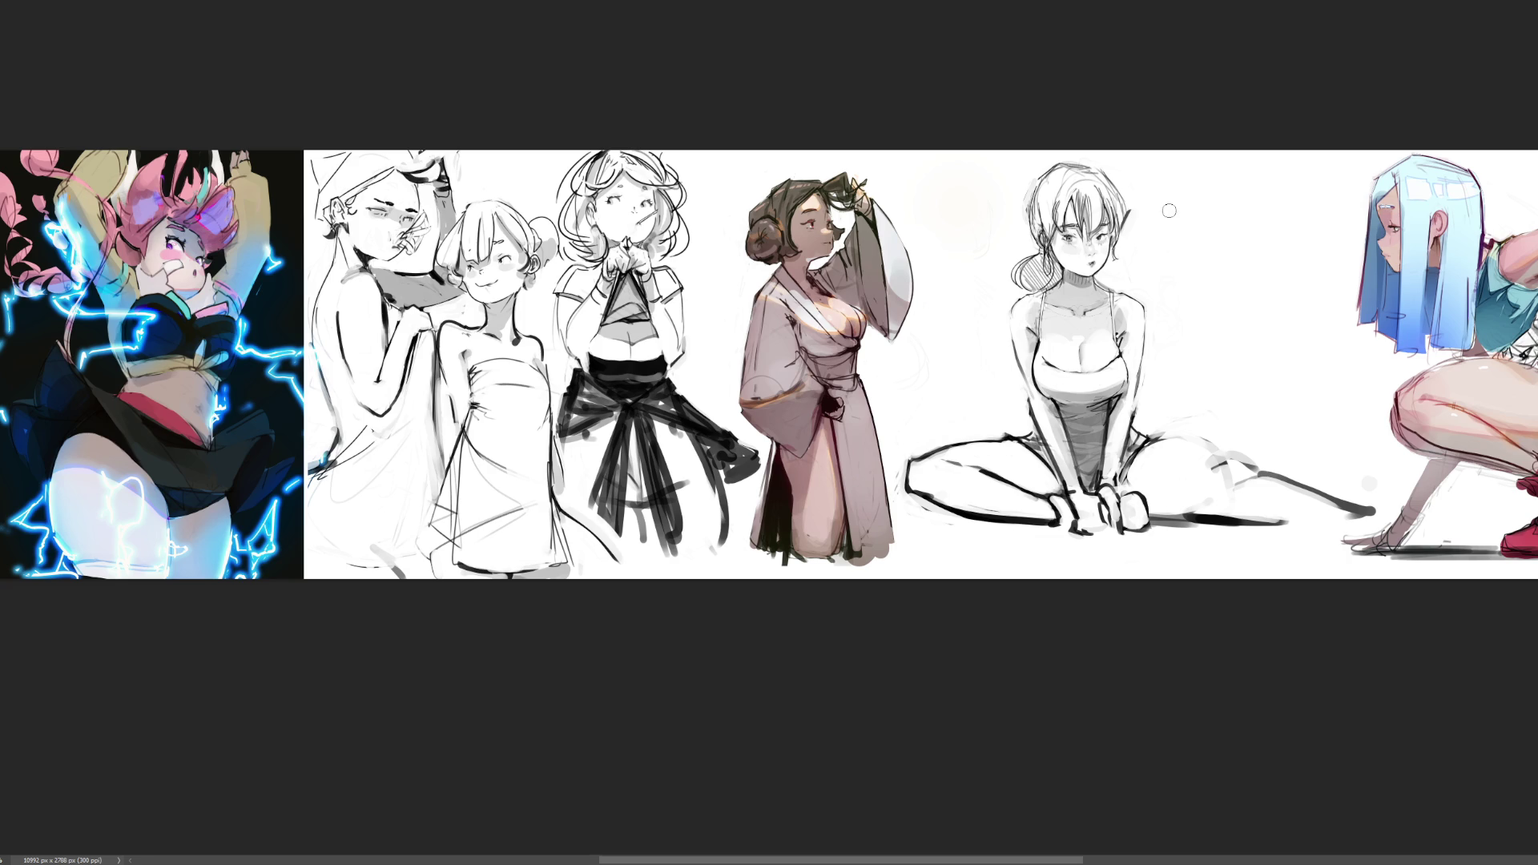
- Brush large letters 'END' right of the seated girl, then start 'T' and 'H' on her left
mouse_move(1157, 190)
left_mouse_down()
mouse_move(1159, 244)
mouse_move(1208, 168)
left_mouse_up()
left_click_drag(1151, 226, 1213, 187)
left_click_drag(1155, 252, 1210, 220)
mouse_move(1198, 288)
left_mouse_down()
mouse_move(1202, 250)
mouse_move(1225, 297)
left_mouse_up()
mouse_move(1226, 239)
left_mouse_down()
mouse_move(1210, 374)
mouse_move(1182, 403)
left_mouse_up()
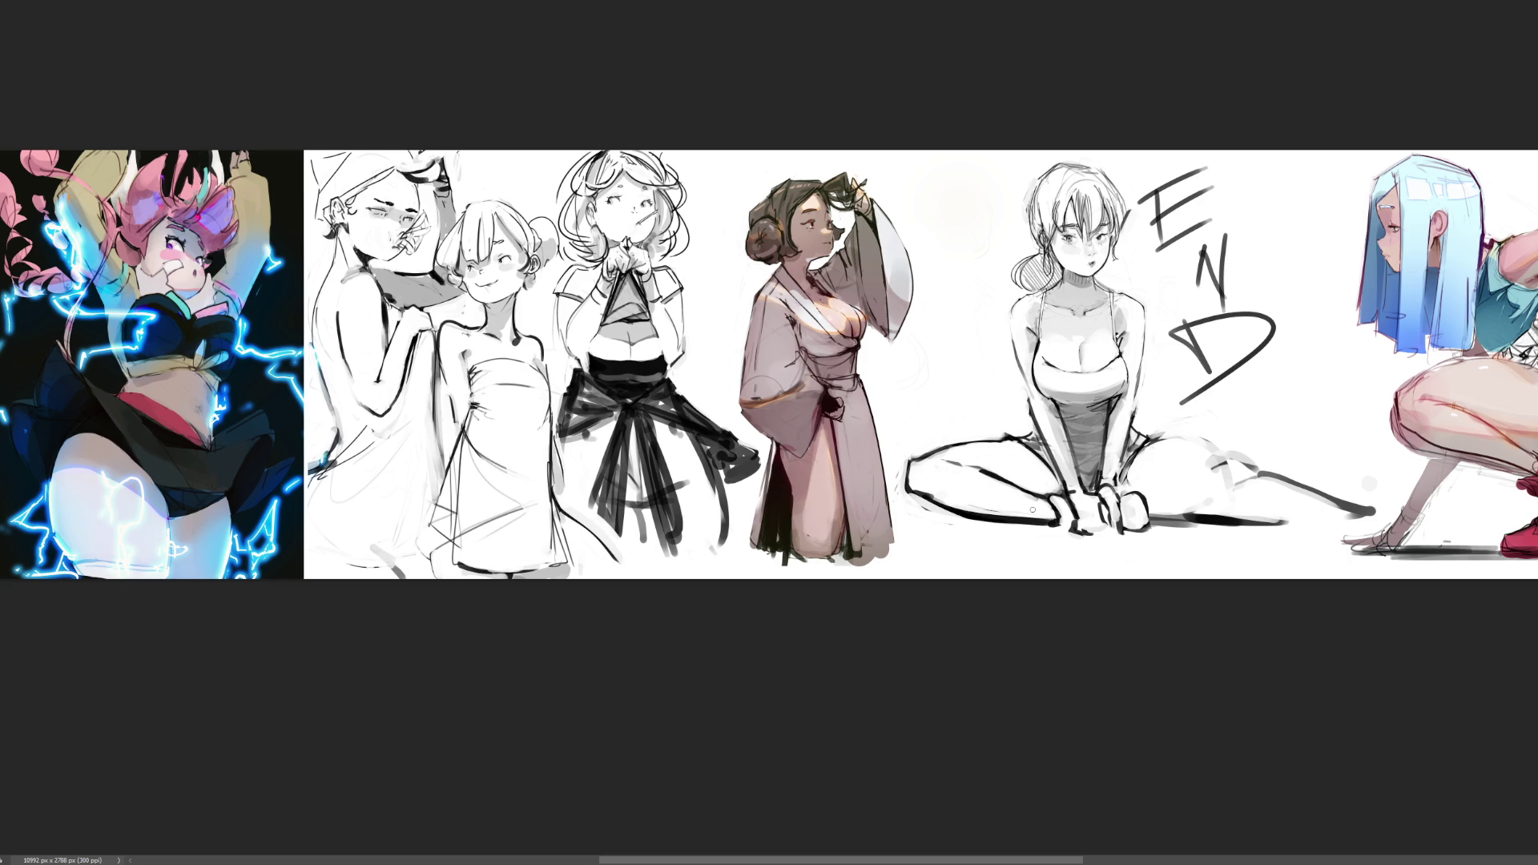
mouse_move(919, 186)
left_mouse_down()
mouse_move(987, 175)
mouse_move(938, 303)
left_mouse_up()
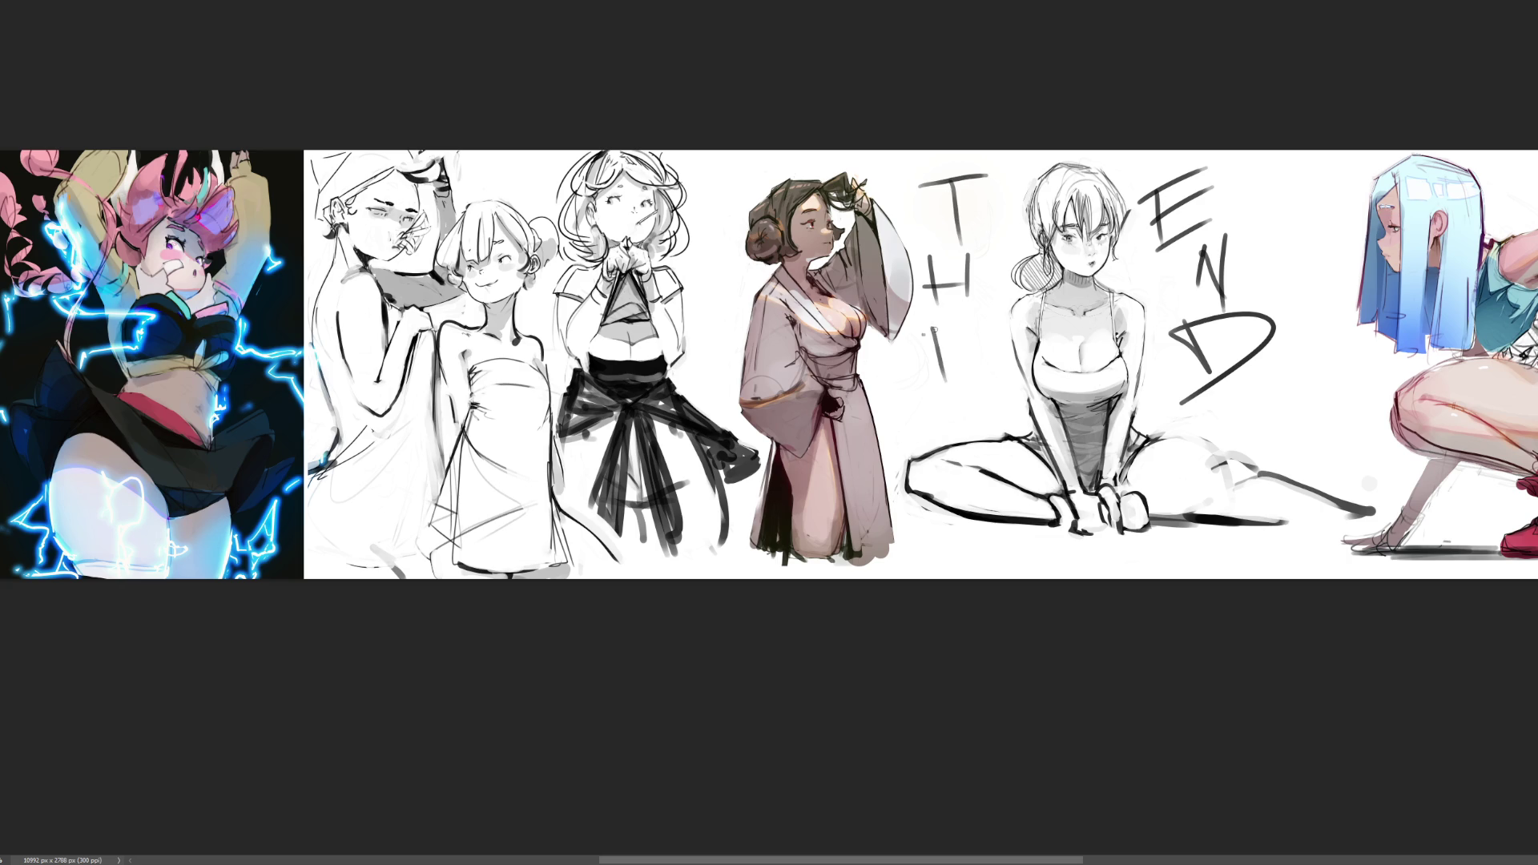